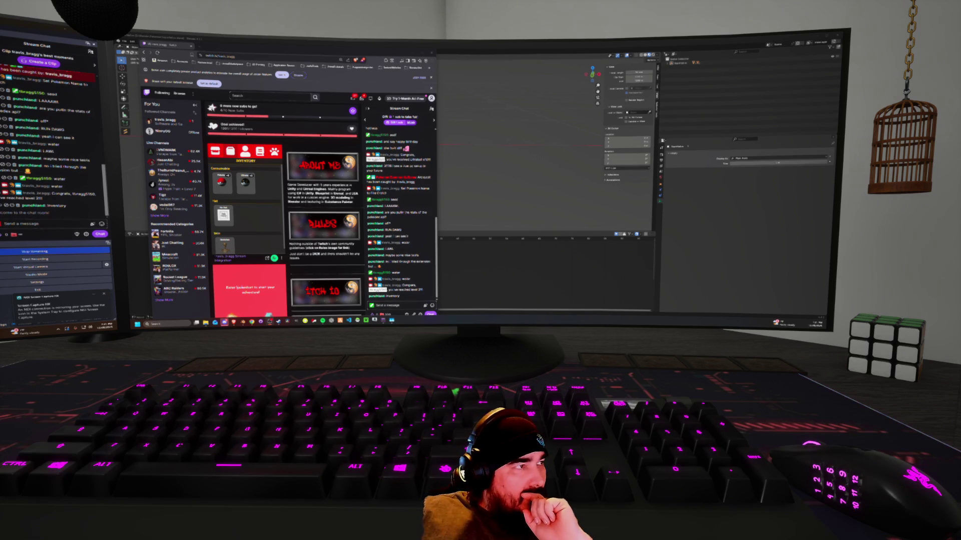
Switch from the Twitch window to the Firebase Realtime Database window.
{"action": "key", "text": "alt+Tab"}
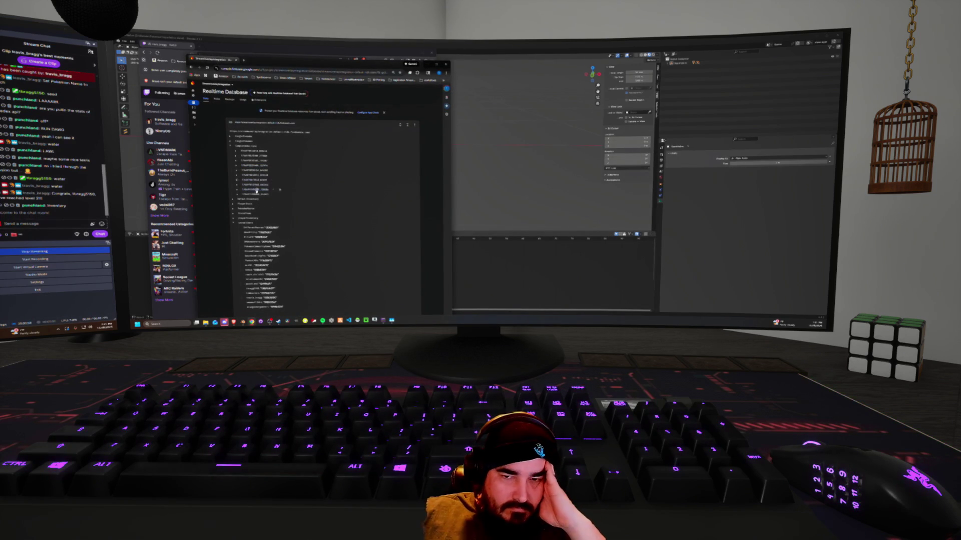
Expand and collapse a series of Realtime Database records to inspect their child fields.
{"action": "left_click", "coordinate": [238, 194]}
{"action": "left_click", "coordinate": [237, 195]}
{"action": "left_click", "coordinate": [237, 190]}
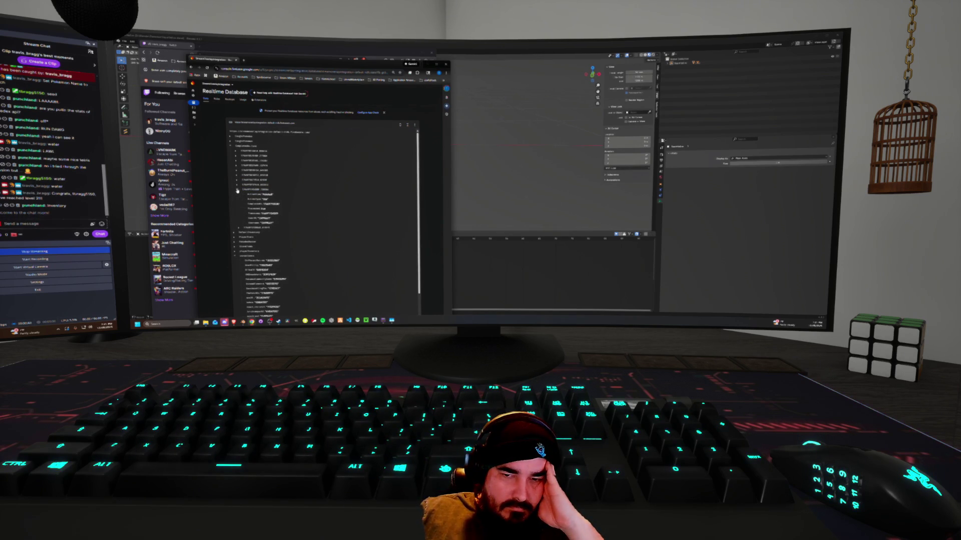
{"action": "left_click", "coordinate": [237, 185]}
{"action": "left_click", "coordinate": [237, 180]}
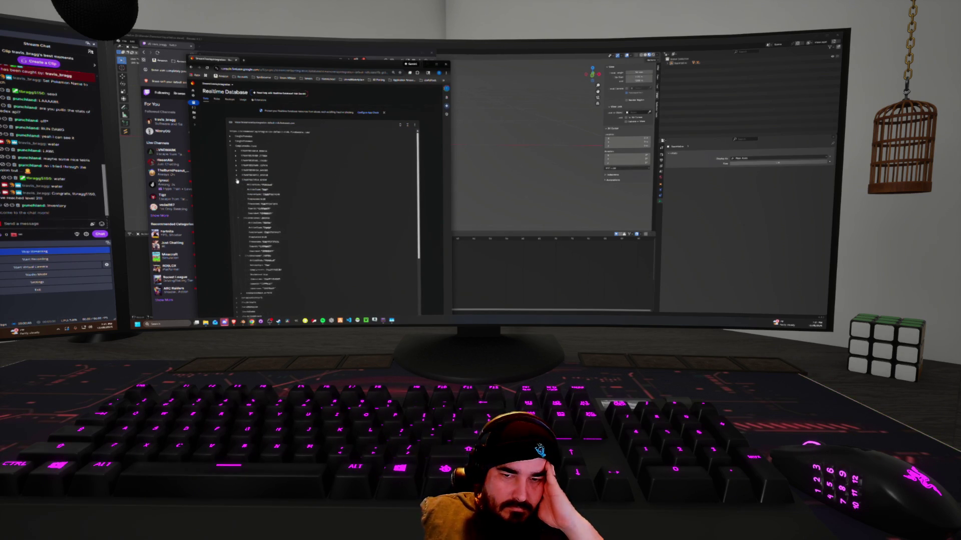
{"action": "left_click", "coordinate": [237, 176]}
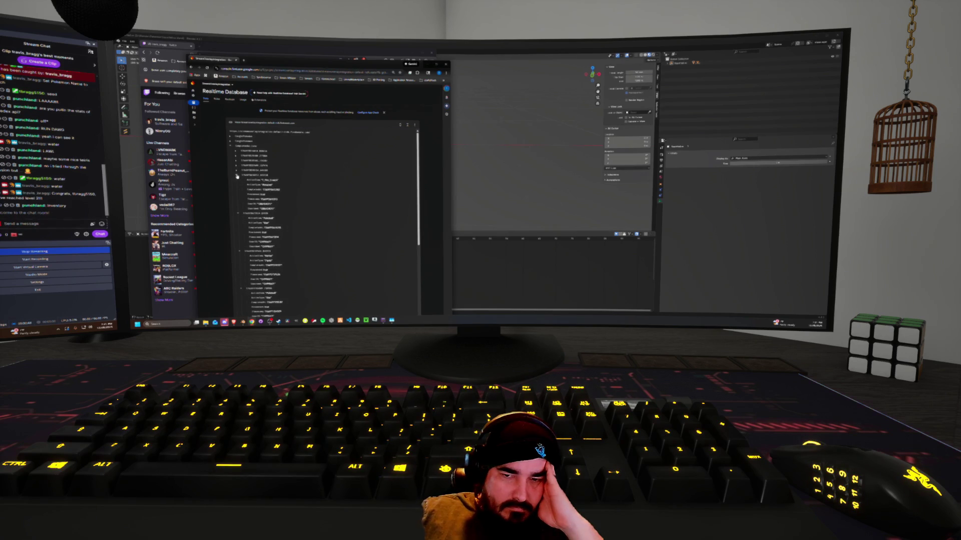
{"action": "left_click", "coordinate": [237, 172]}
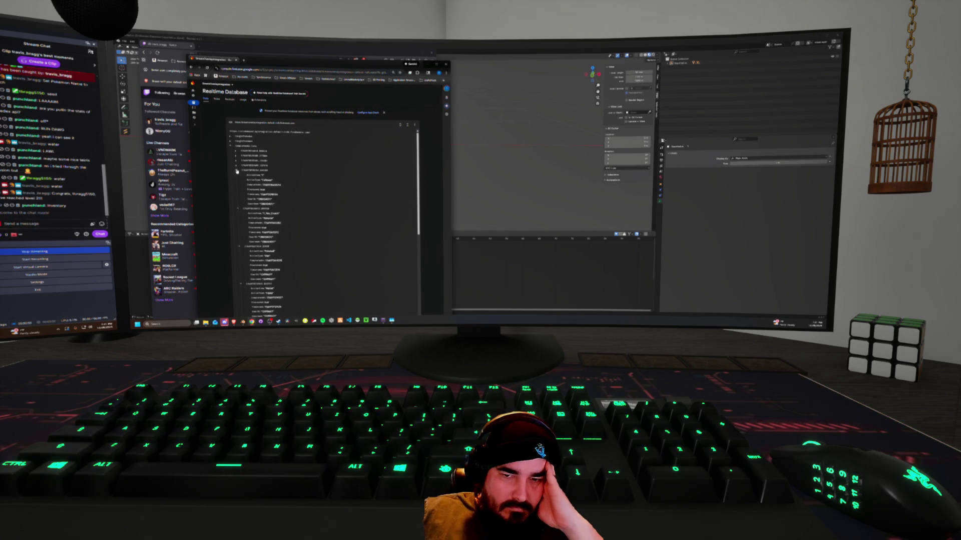
{"action": "left_click", "coordinate": [237, 172]}
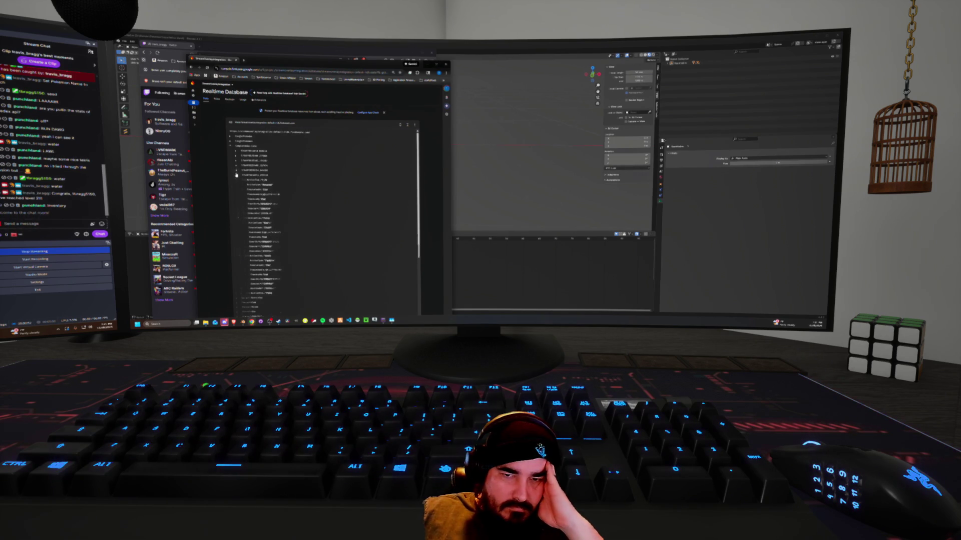
{"action": "left_click", "coordinate": [237, 168]}
{"action": "left_click", "coordinate": [236, 161]}
{"action": "left_click", "coordinate": [236, 162]}
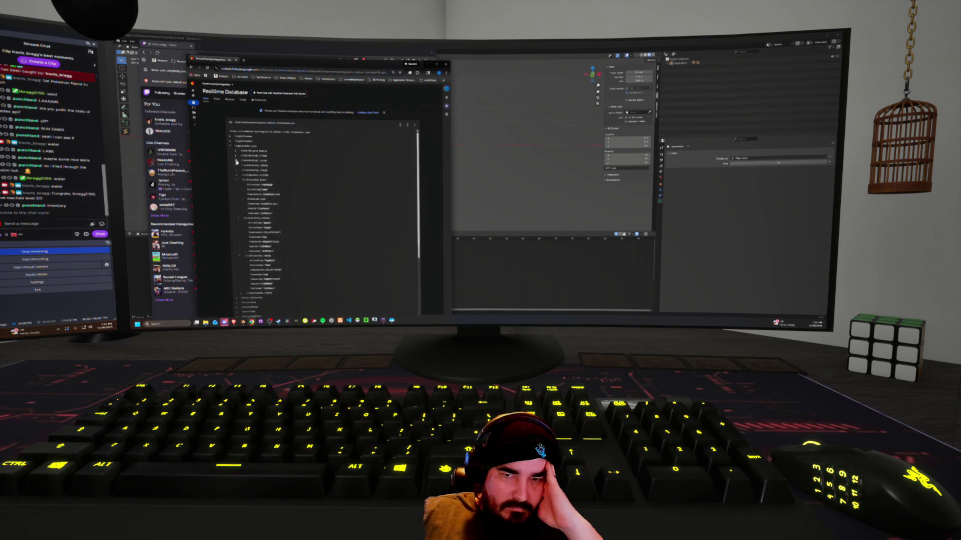
{"action": "left_click", "coordinate": [236, 157]}
{"action": "left_click", "coordinate": [236, 152]}
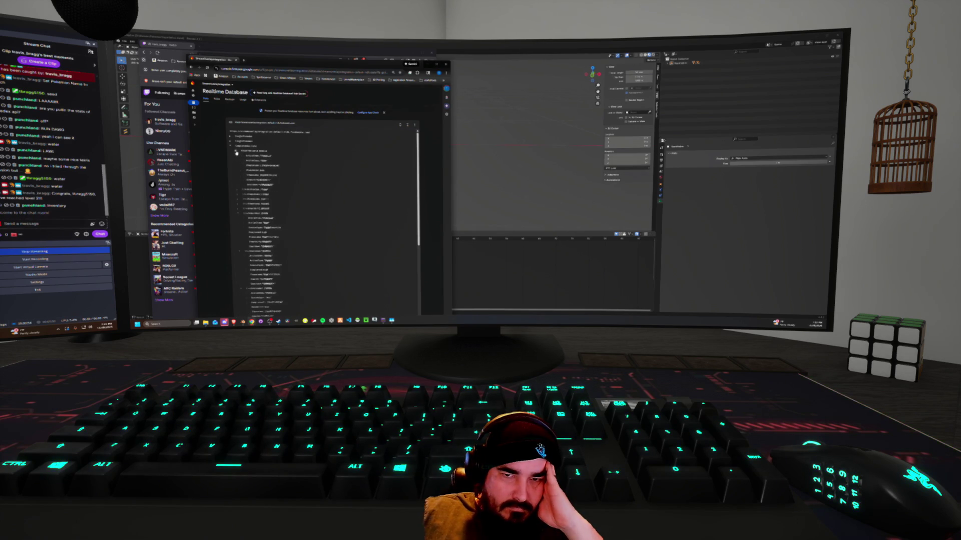
{"action": "scroll", "coordinate": [317, 228], "scroll_direction": "down", "scroll_amount": 5}
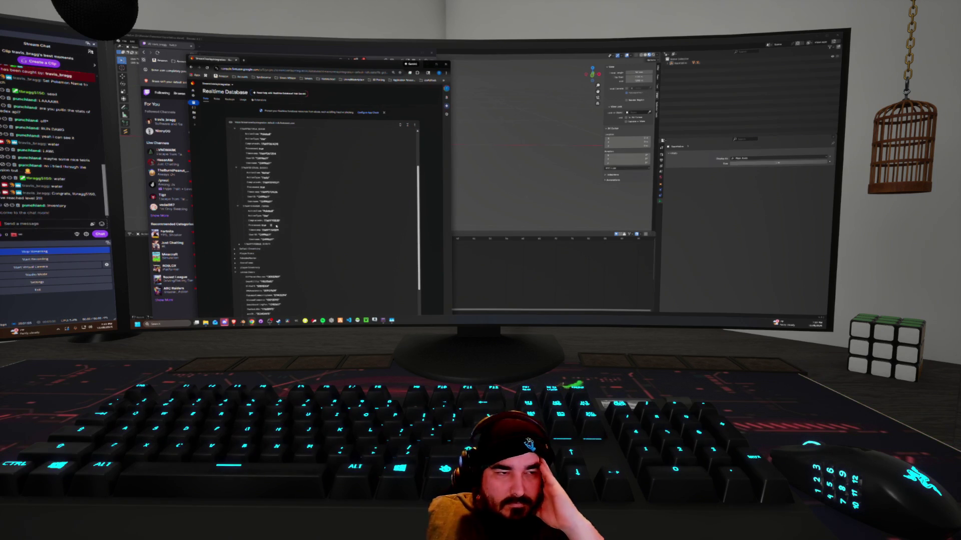
Send two messages in the Twitch stream chat, the second reading 'ieed'.
{"action": "left_click", "coordinate": [30, 223]}
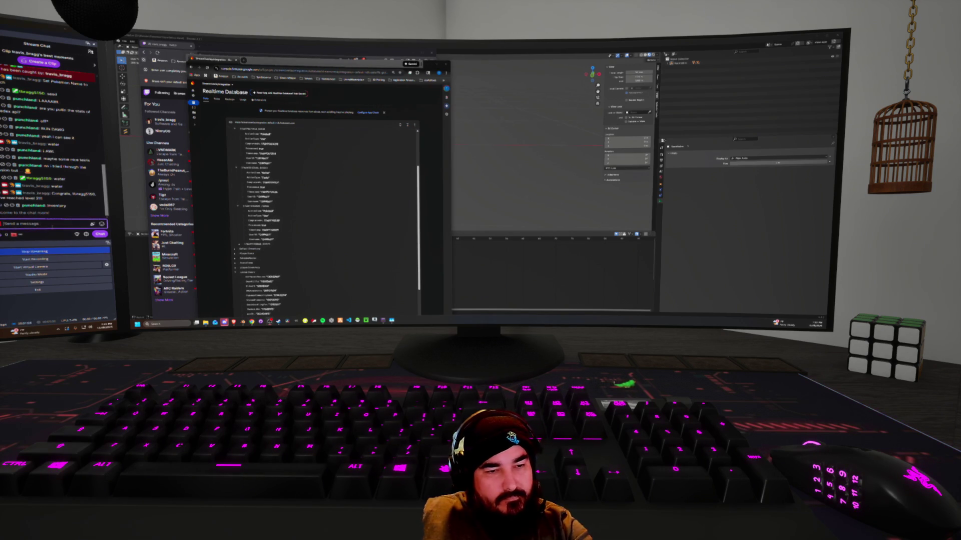
{"action": "key", "text": "Return"}
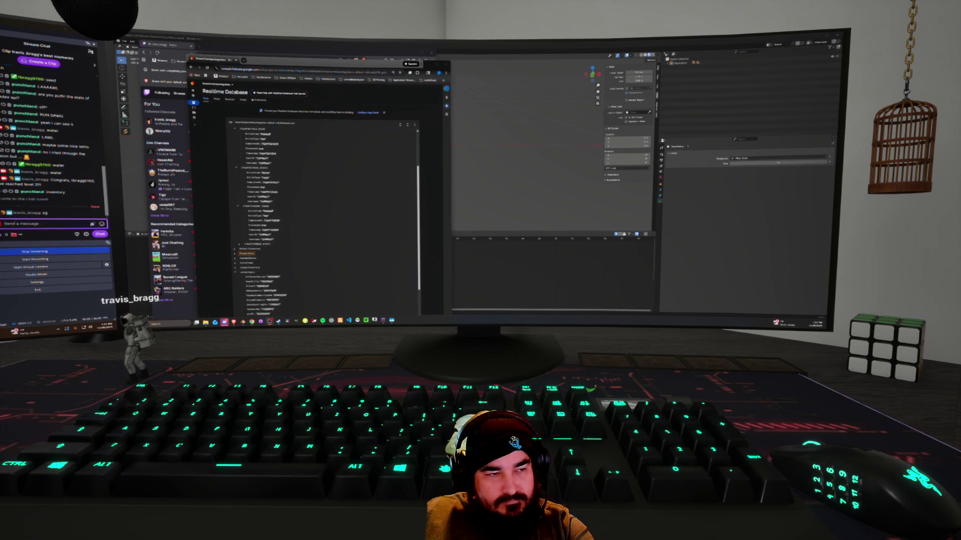
{"action": "type", "text": "i"}
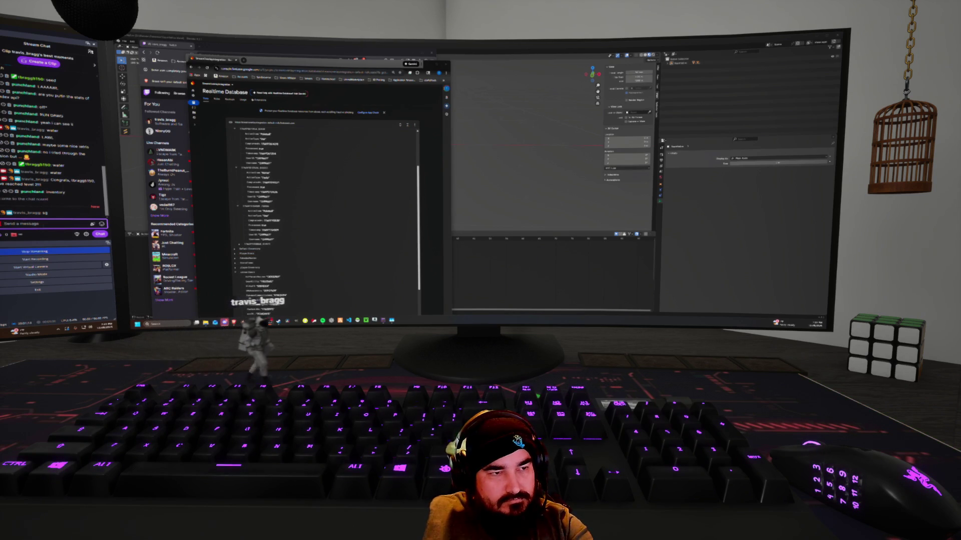
{"action": "type", "text": "eed"}
{"action": "key", "text": "Return"}
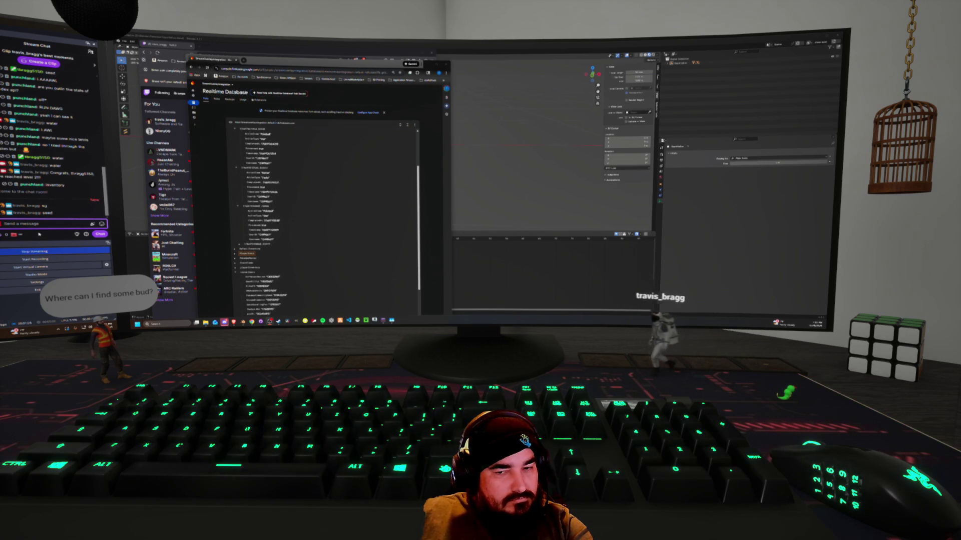
Expand two deeper nodes in the database tree and scroll down through them.
{"action": "left_click", "coordinate": [237, 254]}
{"action": "left_click", "coordinate": [237, 283]}
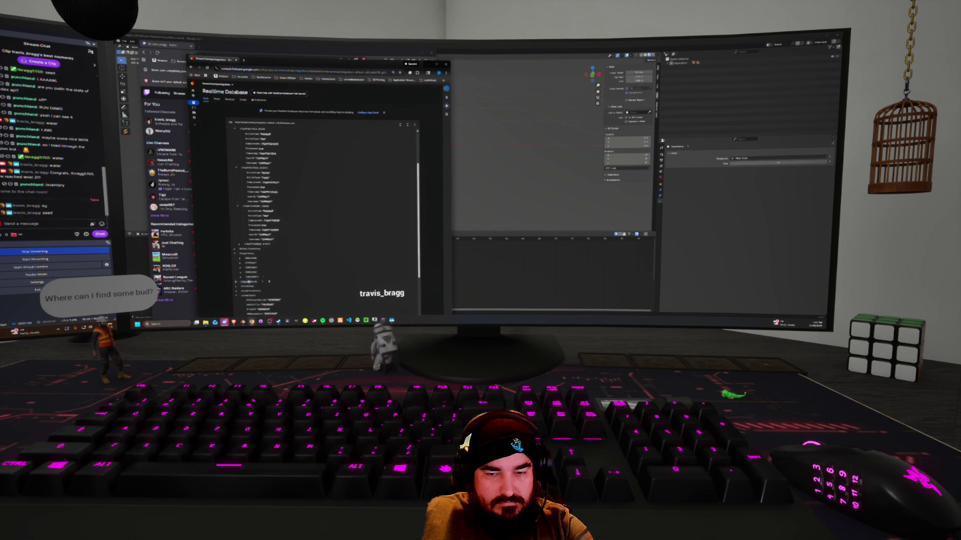
{"action": "scroll", "coordinate": [262, 271], "scroll_direction": "down", "scroll_amount": 5}
{"action": "scroll", "coordinate": [266, 271], "scroll_direction": "down", "scroll_amount": 3}
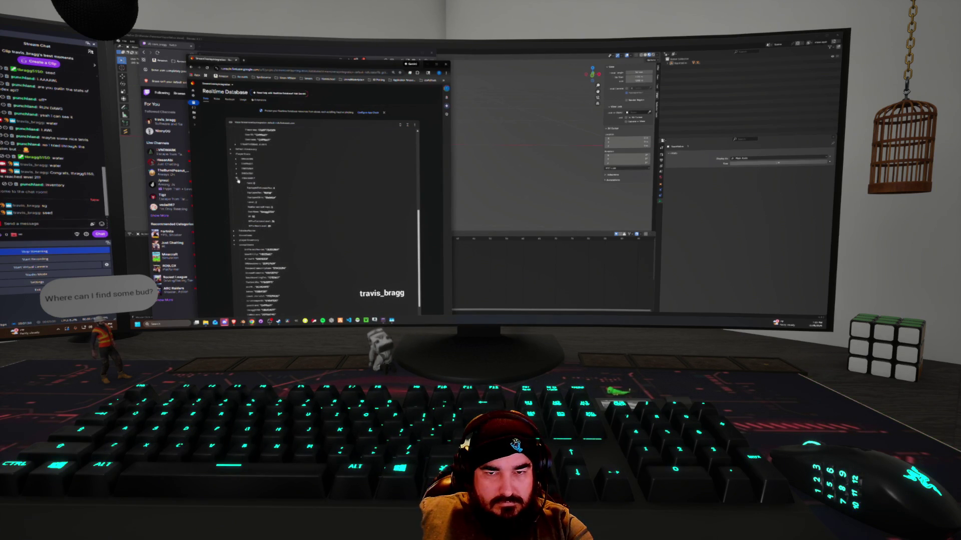
Collapse the open database node, then expand another node and its nested child record.
{"action": "scroll", "coordinate": [238, 196], "scroll_direction": "up", "scroll_amount": 2}
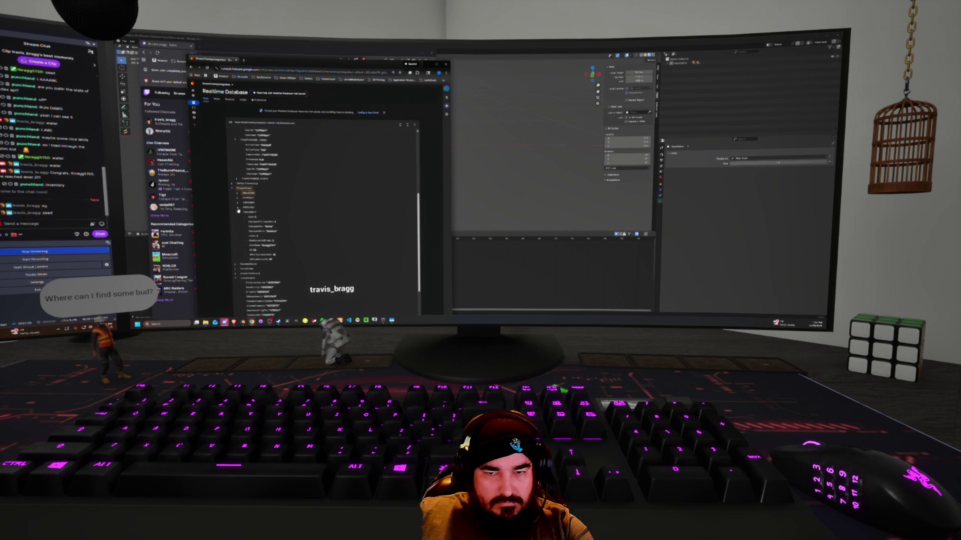
{"action": "left_click", "coordinate": [238, 211]}
{"action": "left_click", "coordinate": [238, 195]}
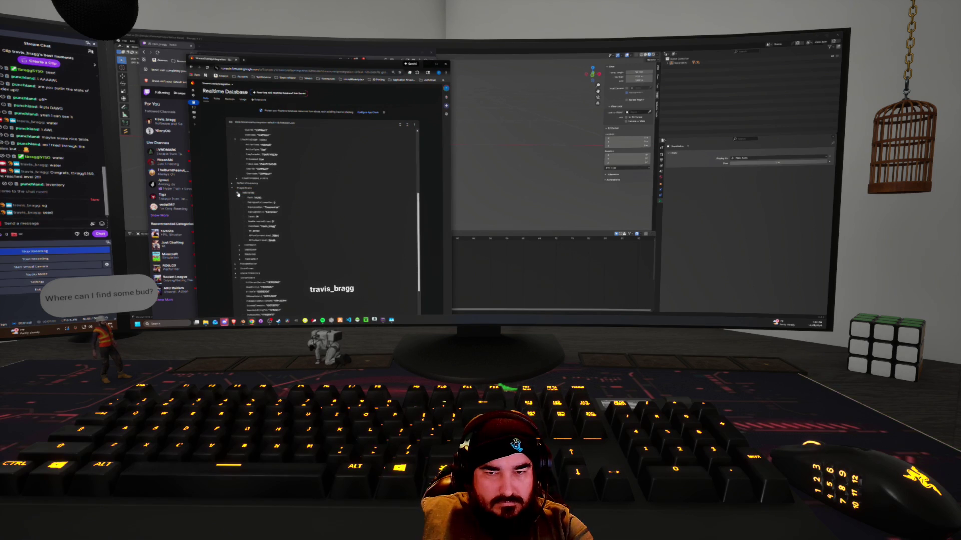
{"action": "left_click", "coordinate": [237, 198]}
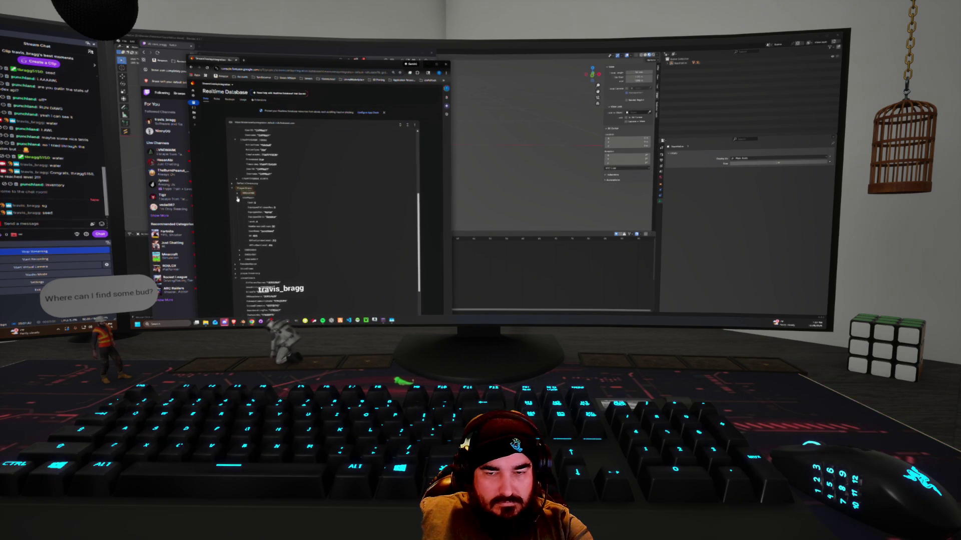
{"action": "left_click", "coordinate": [238, 195]}
{"action": "left_click", "coordinate": [238, 195]}
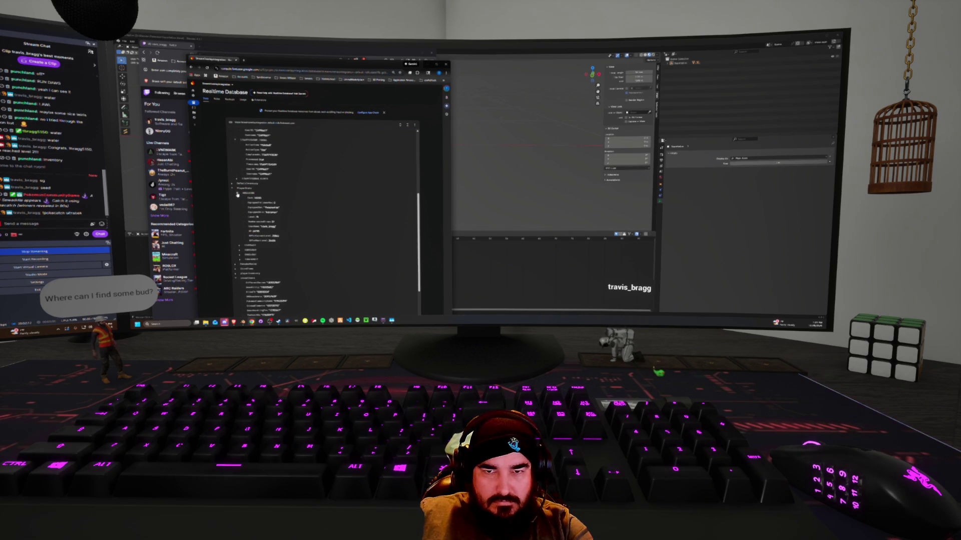
Expand several nested nodes lower in the tree to view their child entries.
{"action": "scroll", "coordinate": [252, 216], "scroll_direction": "down", "scroll_amount": 5}
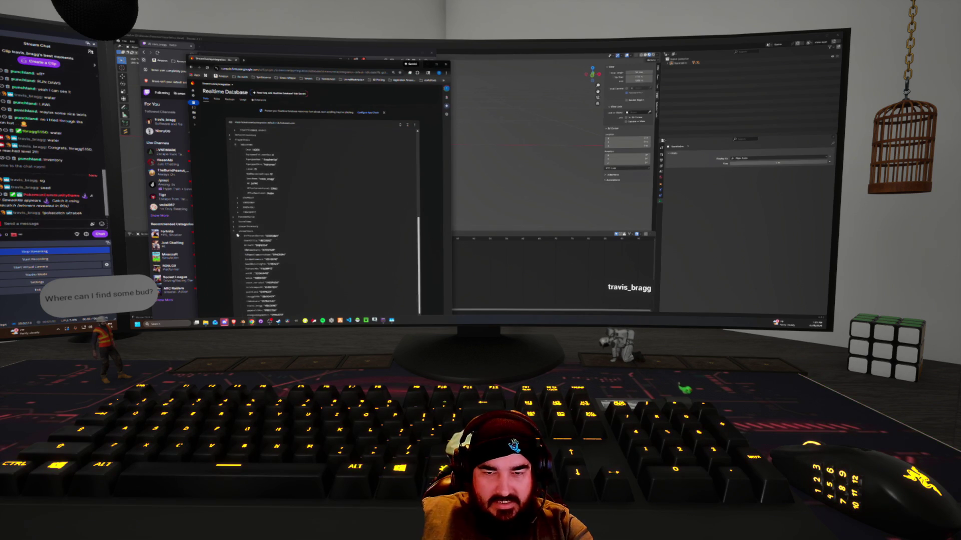
{"action": "left_click", "coordinate": [239, 224]}
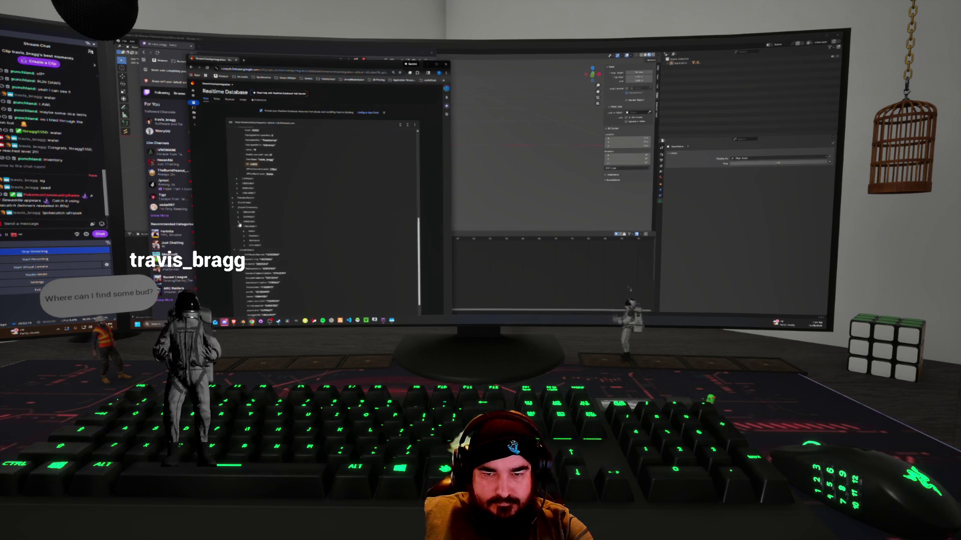
{"action": "left_click", "coordinate": [239, 221]}
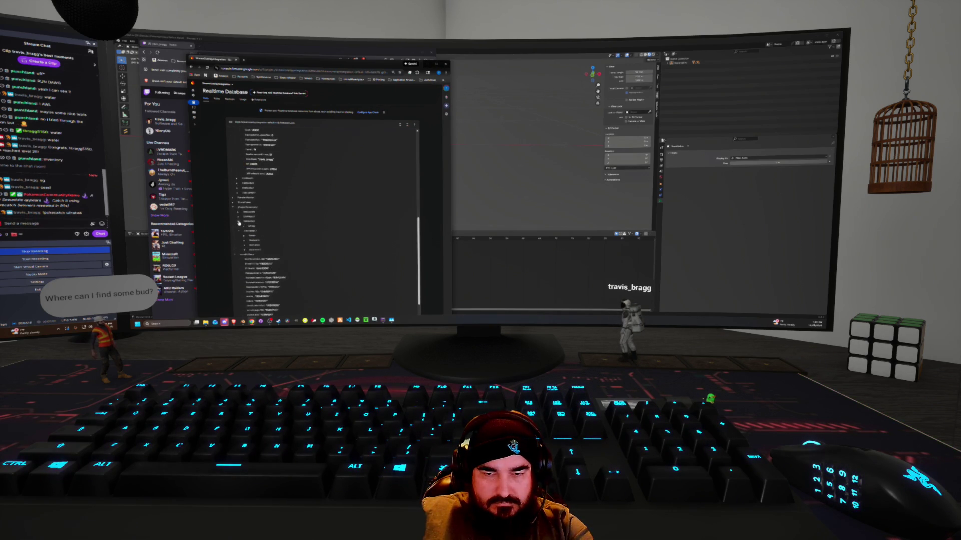
{"action": "left_click", "coordinate": [242, 228]}
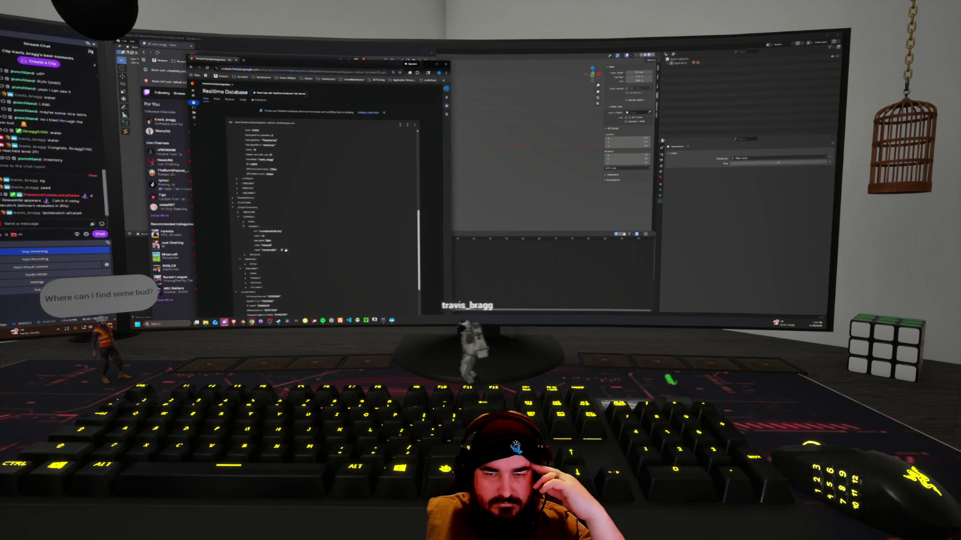
{"action": "left_click", "coordinate": [245, 223]}
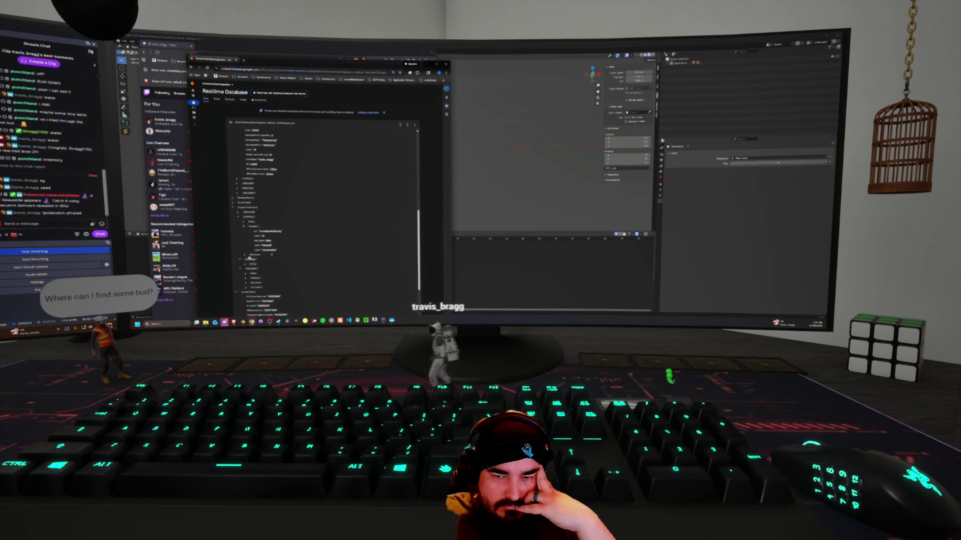
{"action": "left_click", "coordinate": [244, 222]}
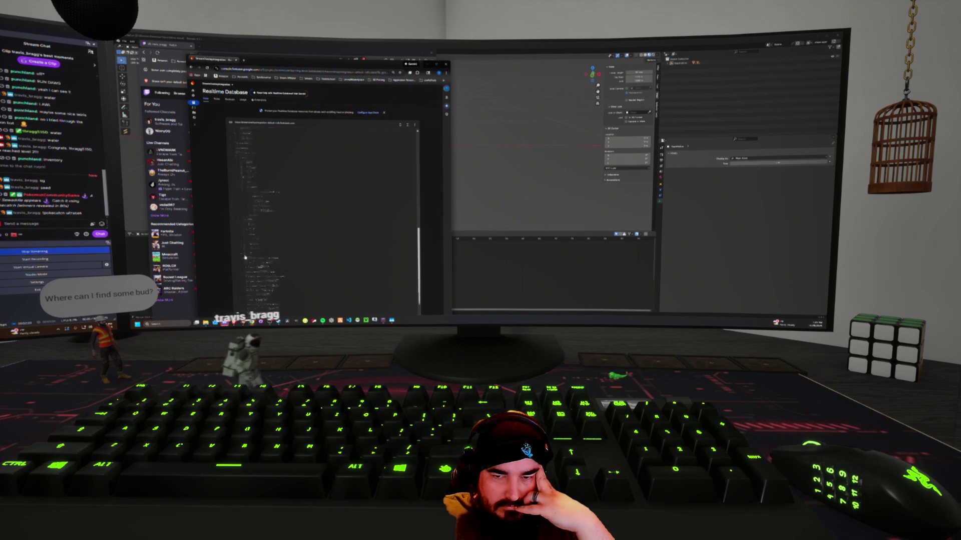
{"action": "scroll", "coordinate": [243, 233], "scroll_direction": "down", "scroll_amount": 3}
Check one more node's child fields, collapse it, and return to the Twitch channel page.
{"action": "left_click", "coordinate": [243, 221]}
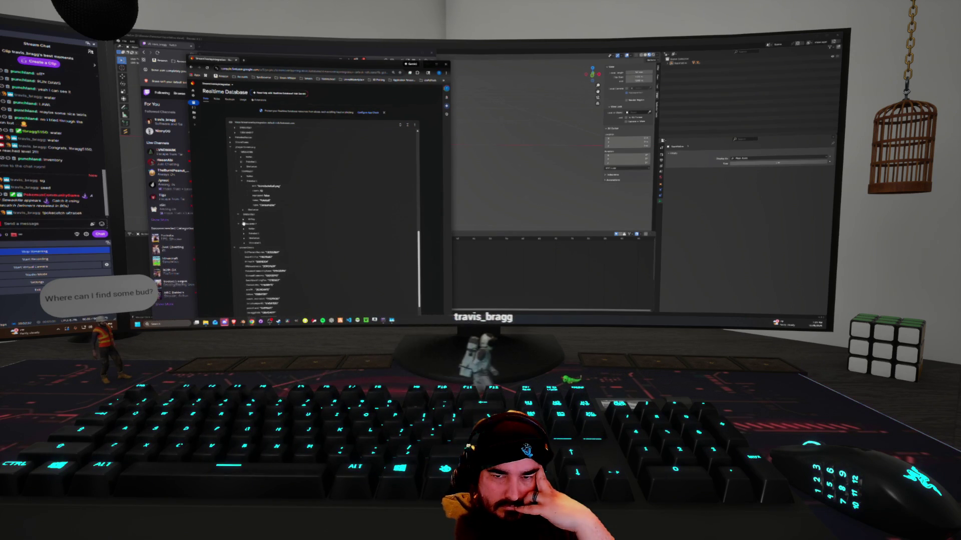
{"action": "left_click", "coordinate": [238, 215]}
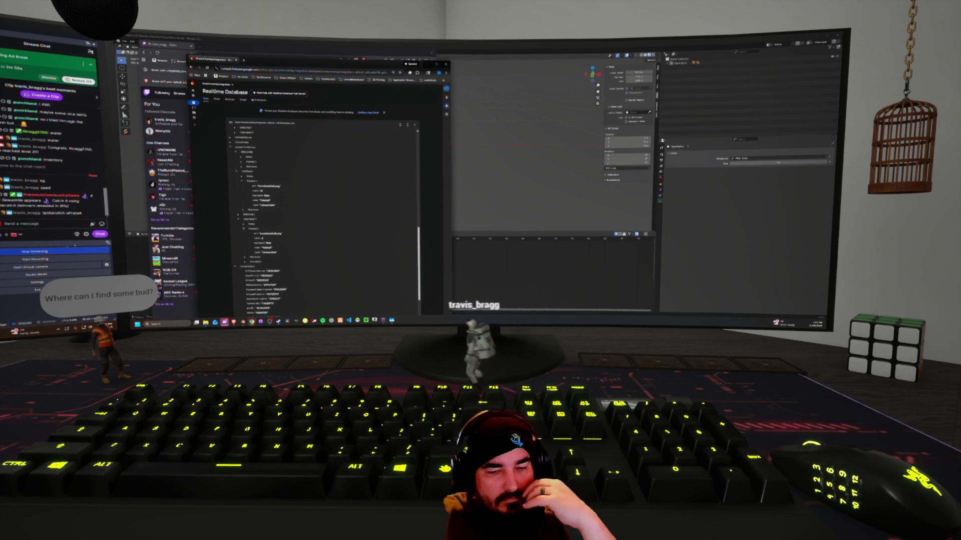
{"action": "key", "text": "alt+Tab"}
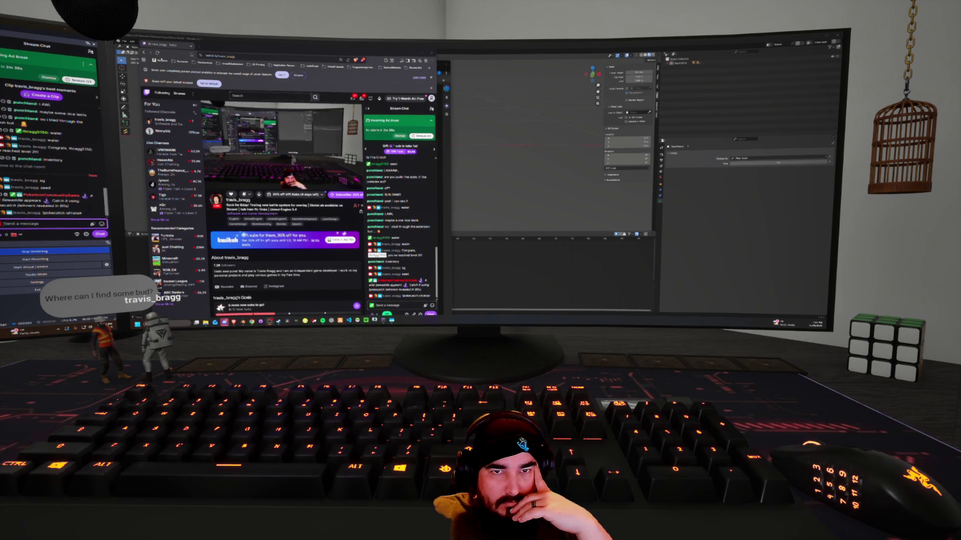
Reload the Twitch page, post a chat question asking whether a viewer is visible, and open the Community list.
{"action": "key", "text": "F5"}
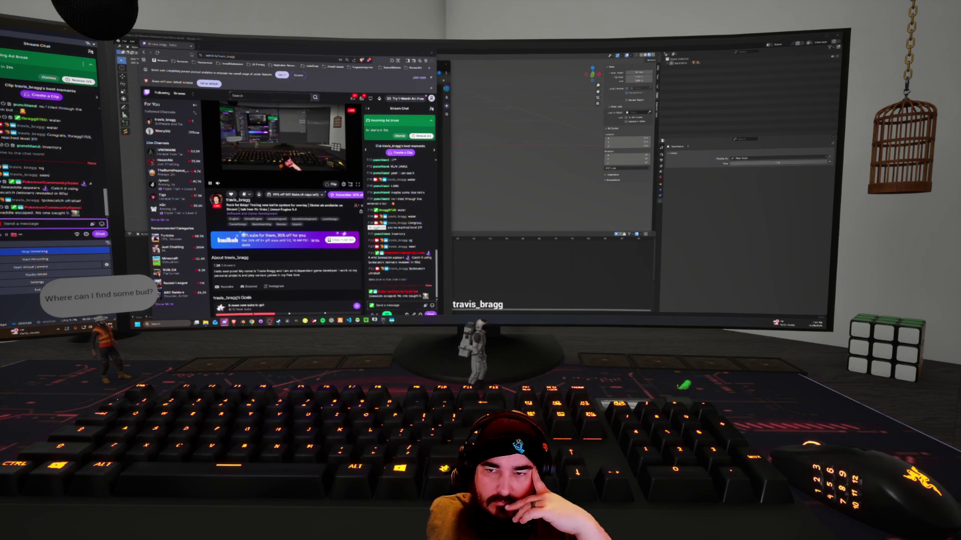
{"action": "scroll", "coordinate": [299, 209], "scroll_direction": "down", "scroll_amount": 5}
{"action": "scroll", "coordinate": [299, 209], "scroll_direction": "up", "scroll_amount": 5}
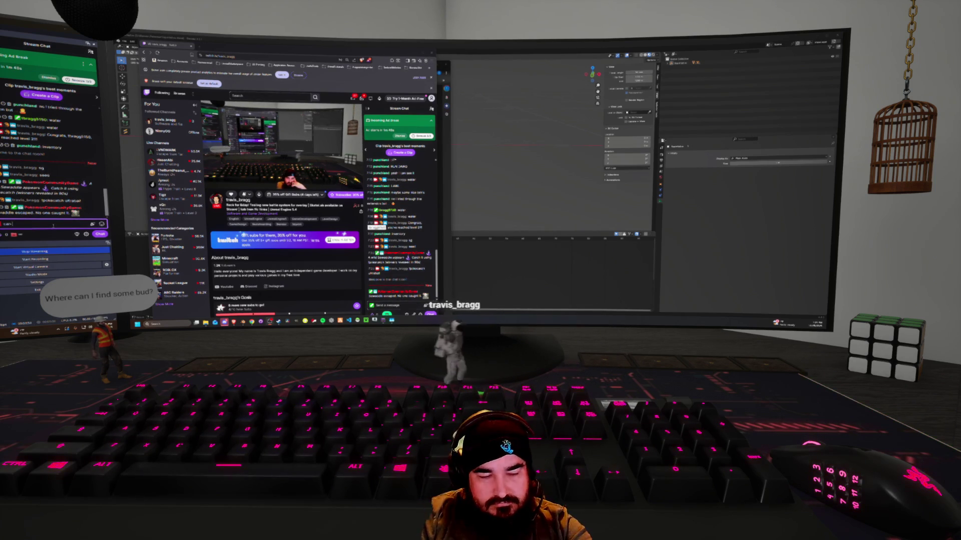
{"action": "type", "text": "u see y"}
{"action": "type", "text": "punchy?"}
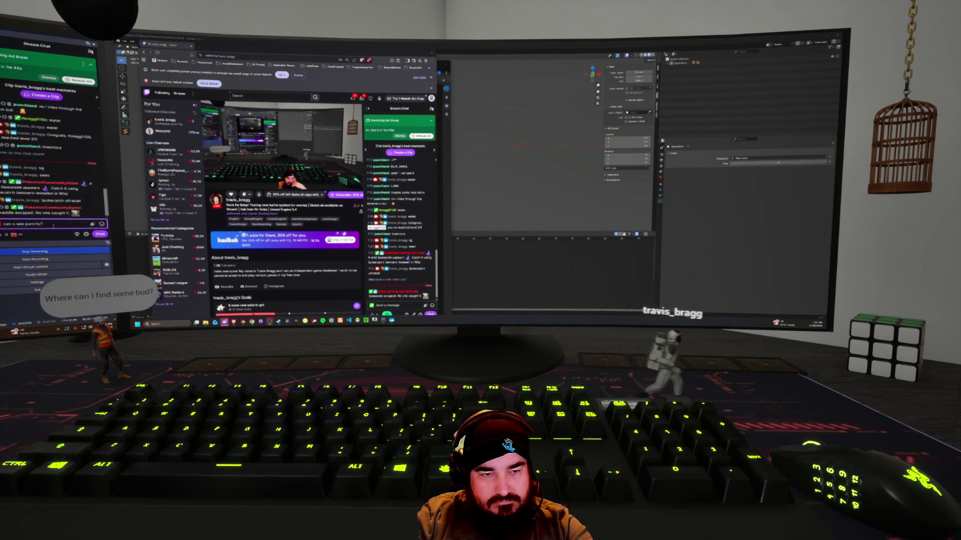
{"action": "key", "text": "Return"}
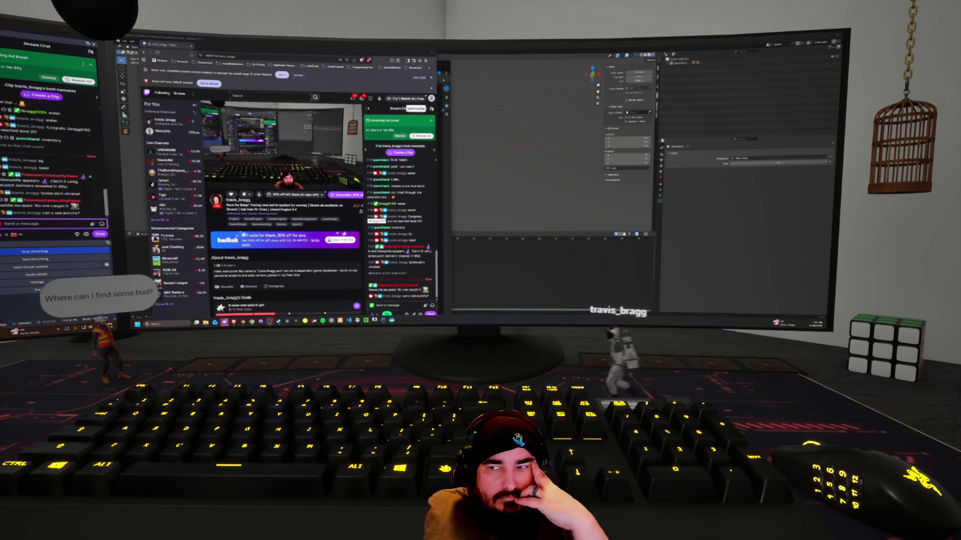
{"action": "left_click", "coordinate": [432, 109]}
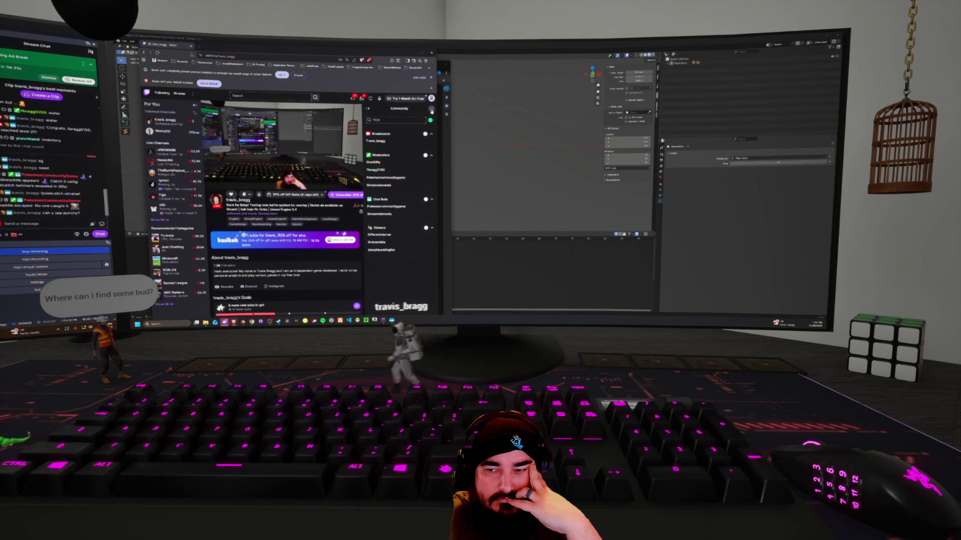
Switch the side panel from the Community viewer list back to Stream Chat.
{"action": "left_click", "coordinate": [432, 110]}
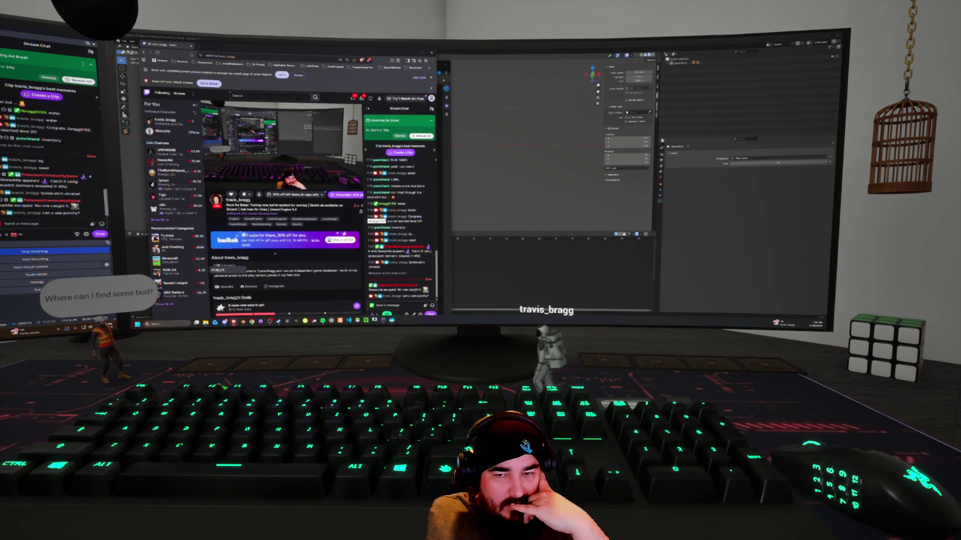
Scroll to the extension, widen the browser window, open the INVENTORY tab, and send a chat message.
{"action": "scroll", "coordinate": [285, 210], "scroll_direction": "down", "scroll_amount": 3}
{"action": "scroll", "coordinate": [283, 208], "scroll_direction": "down", "scroll_amount": 3}
{"action": "scroll", "coordinate": [284, 209], "scroll_direction": "up", "scroll_amount": 2}
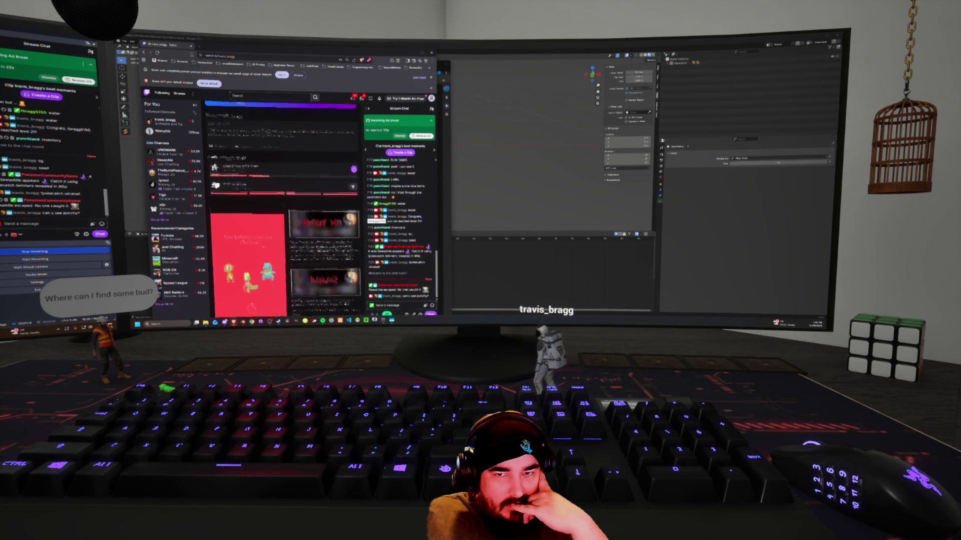
{"action": "mouse_move", "coordinate": [436, 200]}
{"action": "left_mouse_down"}
{"action": "mouse_move", "coordinate": [620, 200]}
{"action": "mouse_move", "coordinate": [458, 200]}
{"action": "left_mouse_up"}
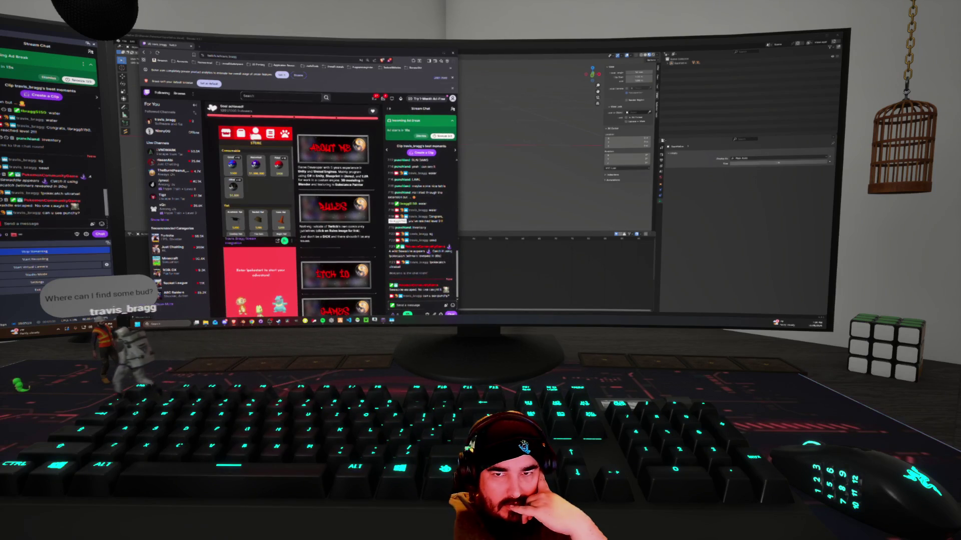
{"action": "left_click", "coordinate": [240, 133]}
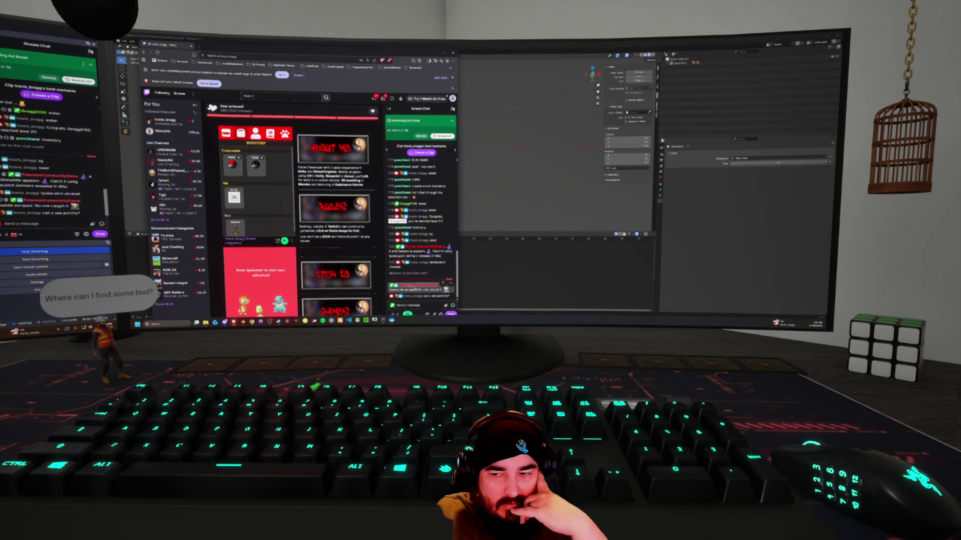
{"action": "left_click", "coordinate": [410, 304]}
{"action": "key", "text": "Return"}
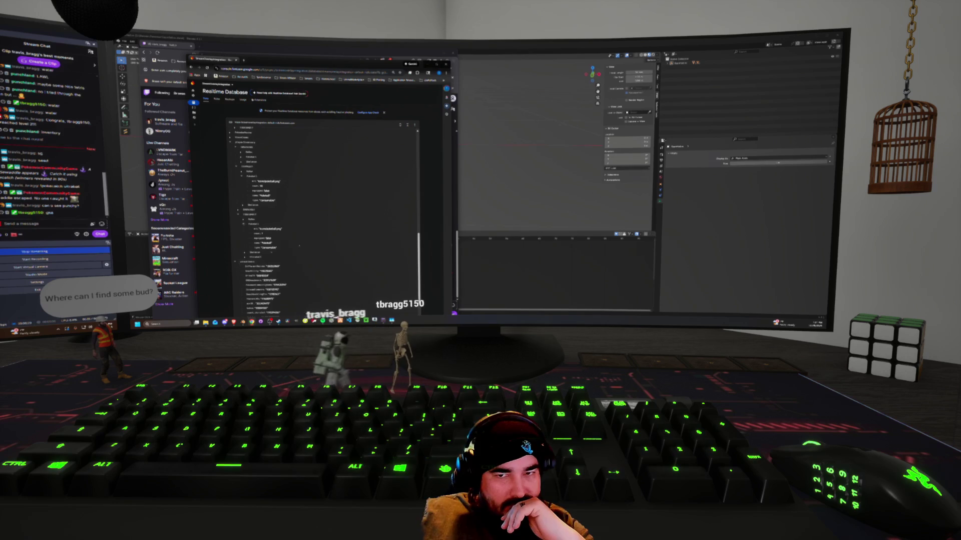
{"action": "scroll", "coordinate": [260, 178], "scroll_direction": "up", "scroll_amount": 5}
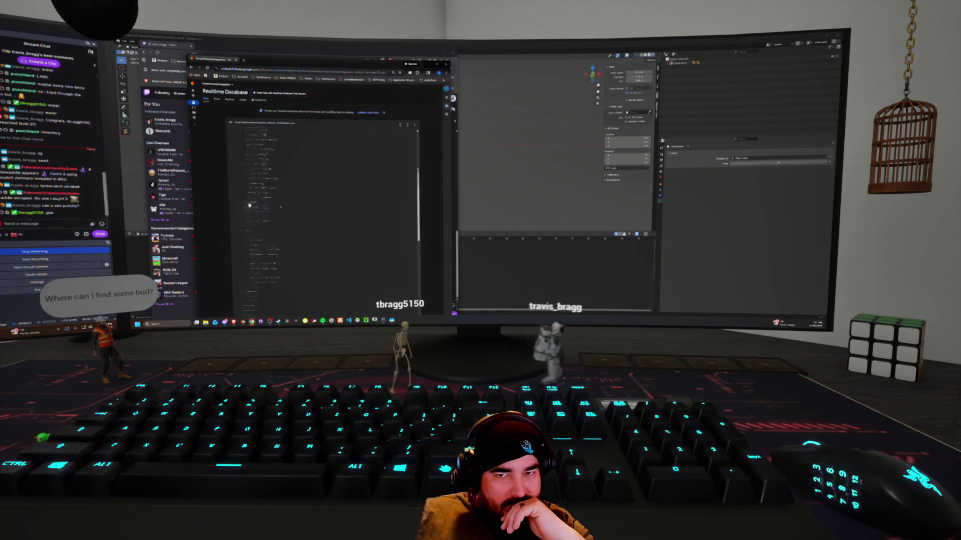
{"action": "scroll", "coordinate": [256, 227], "scroll_direction": "up", "scroll_amount": 3}
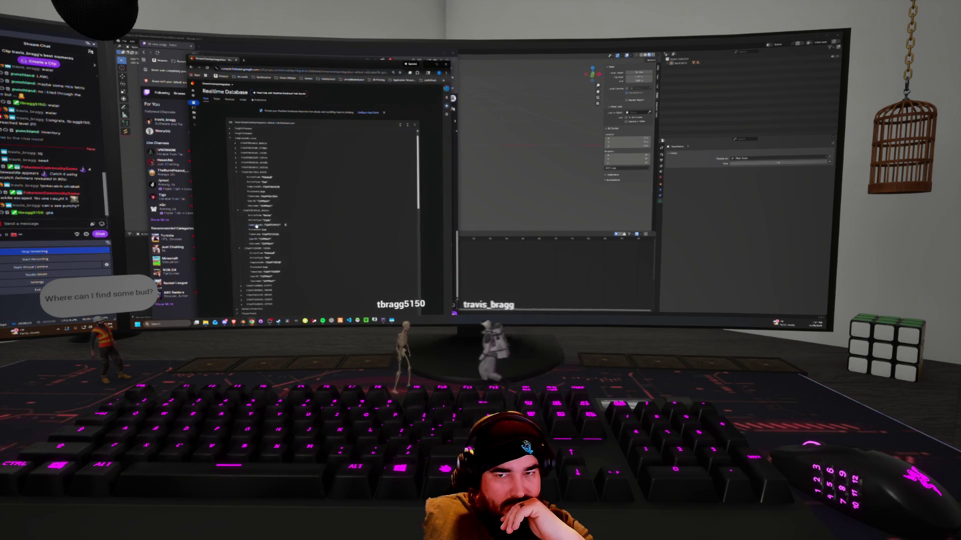
{"action": "left_click", "coordinate": [237, 181]}
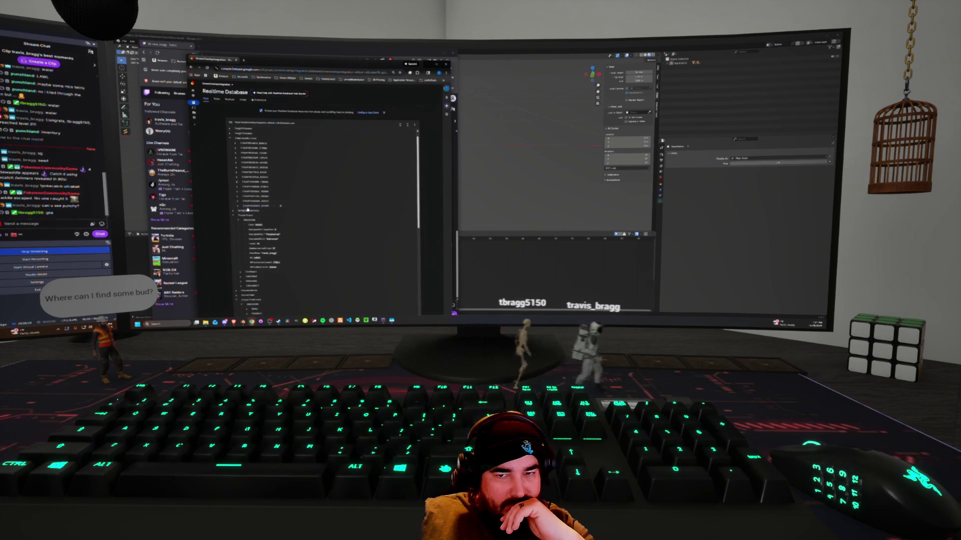
{"action": "left_click", "coordinate": [239, 207]}
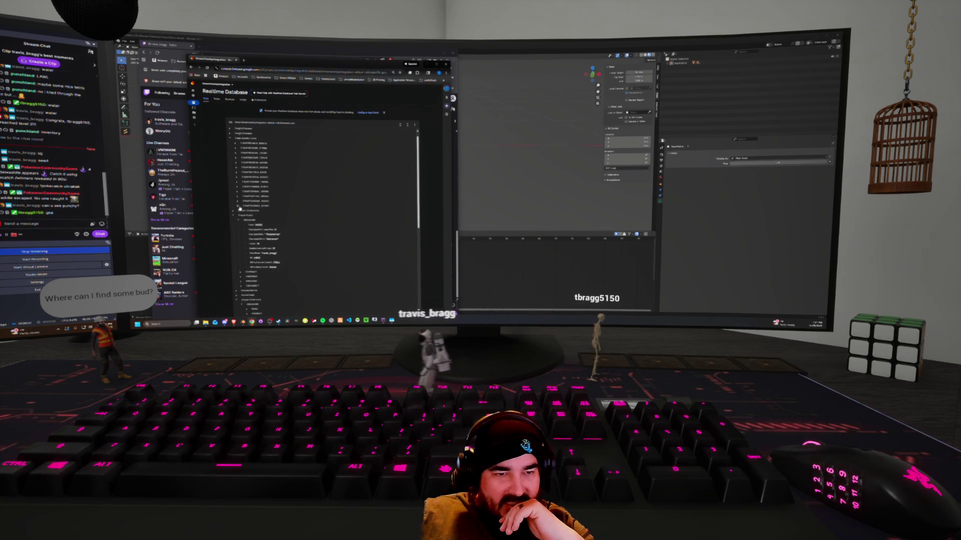
{"action": "key", "text": "alt+Tab"}
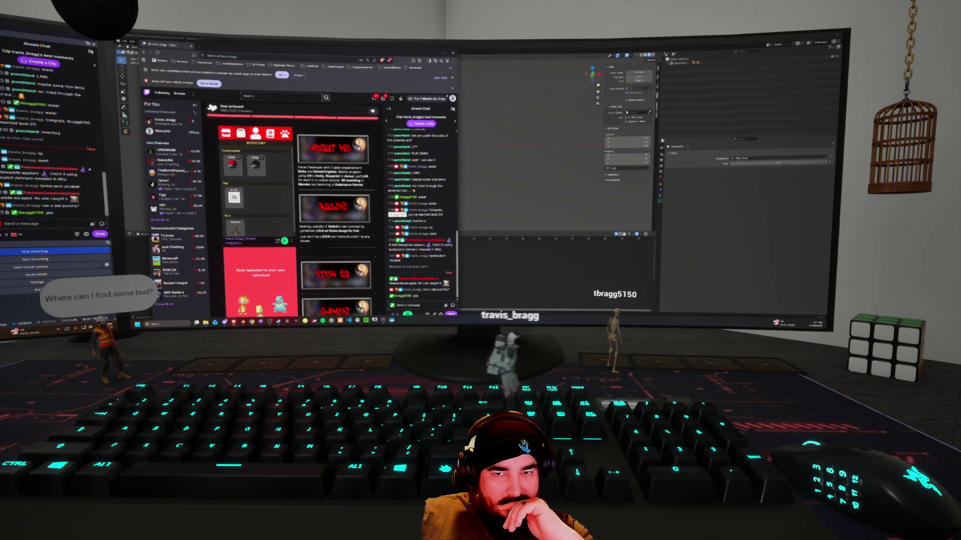
View Player Stats and Fire Crotch's Pokédex card, show the popped-out inventory, then list chat users.
{"action": "left_click", "coordinate": [255, 133]}
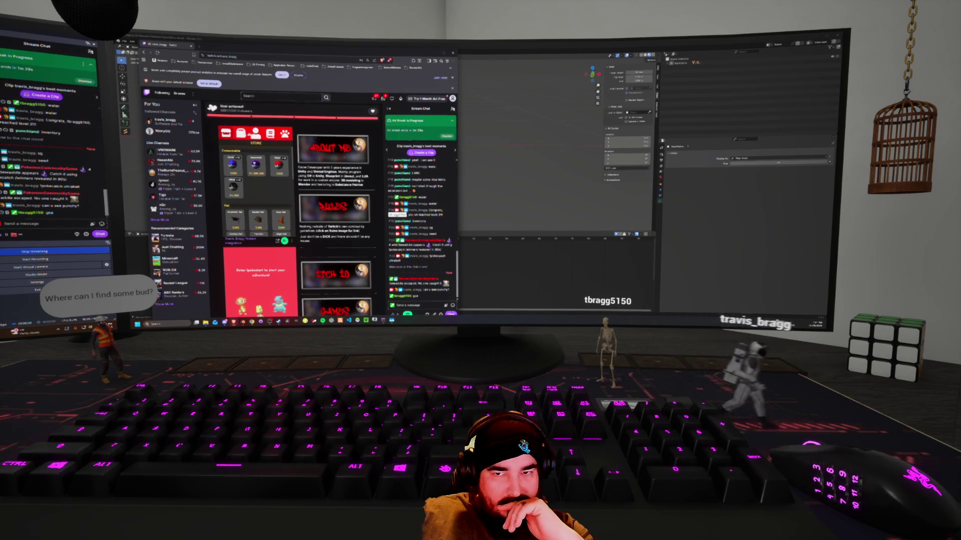
{"action": "left_click", "coordinate": [270, 132]}
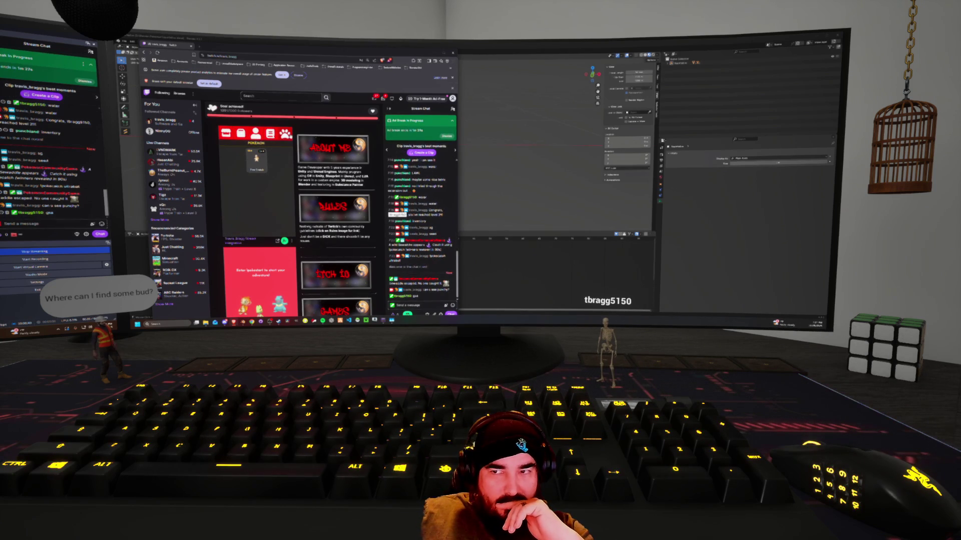
{"action": "left_click", "coordinate": [257, 159]}
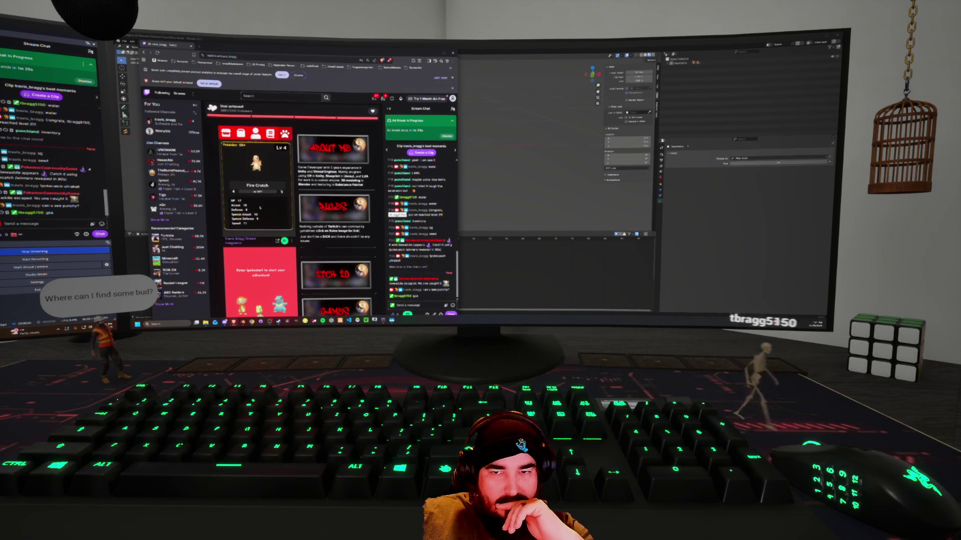
{"action": "left_click", "coordinate": [307, 145]}
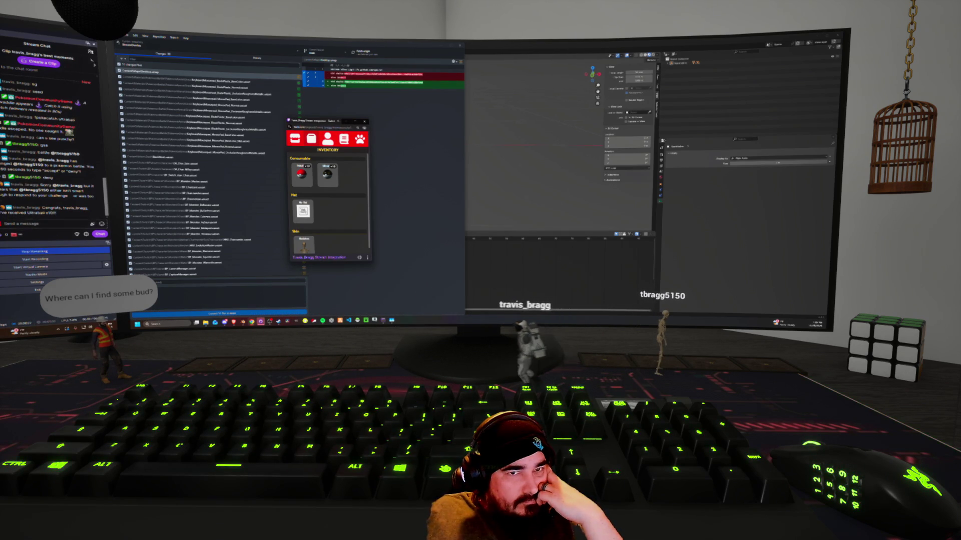
{"action": "left_click", "coordinate": [91, 53]}
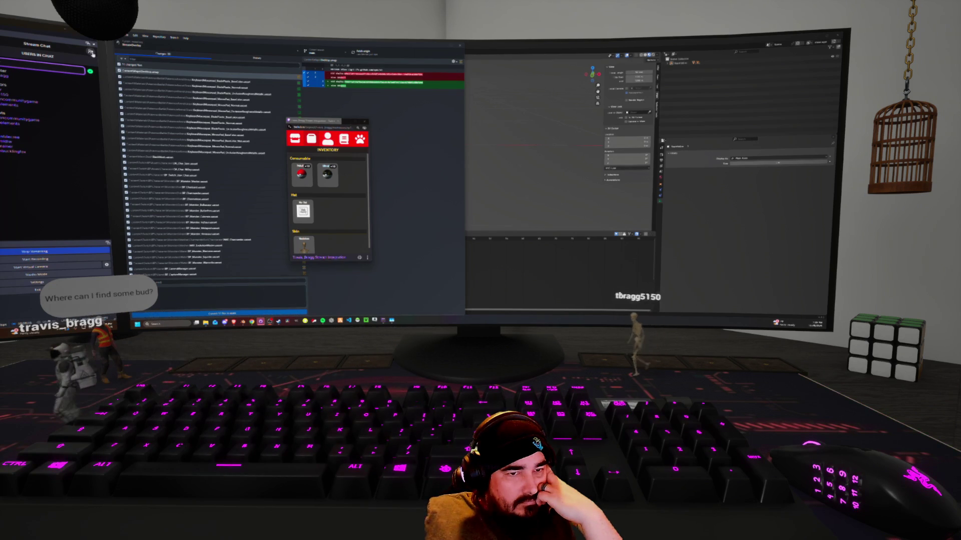
{"action": "left_click", "coordinate": [90, 52]}
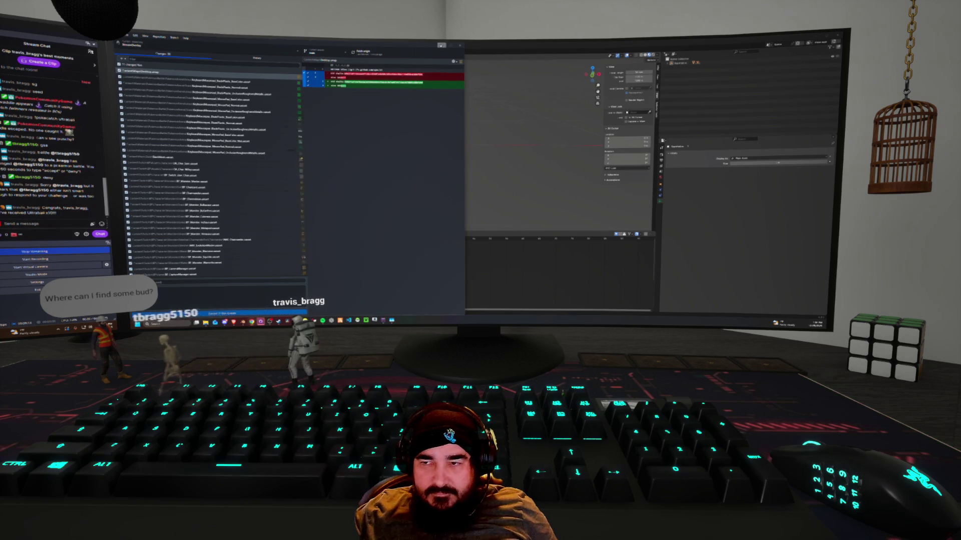
Return to the Twitch page and pop the stream extension out into its own window.
{"action": "key", "text": "alt+Tab"}
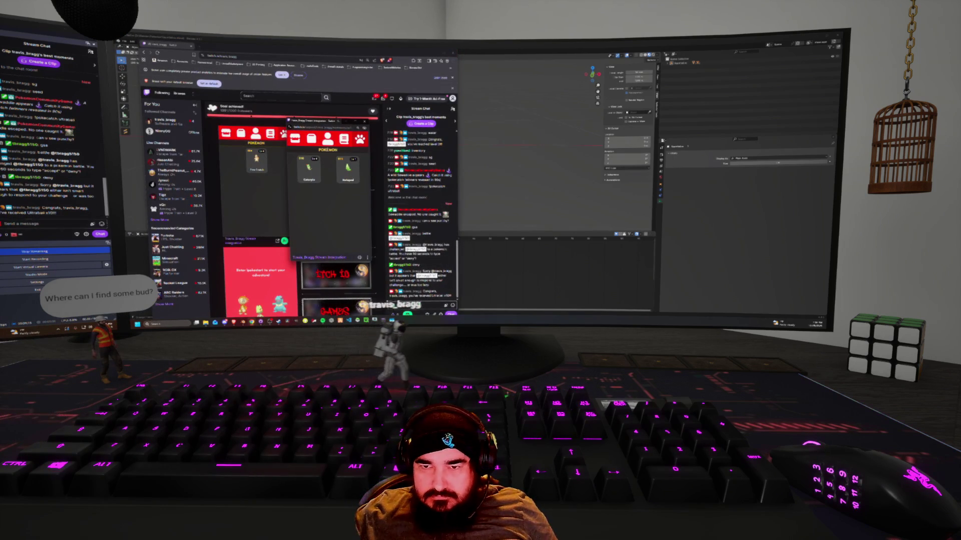
{"action": "scroll", "coordinate": [250, 210], "scroll_direction": "up", "scroll_amount": 5}
{"action": "scroll", "coordinate": [279, 280], "scroll_direction": "down", "scroll_amount": 4}
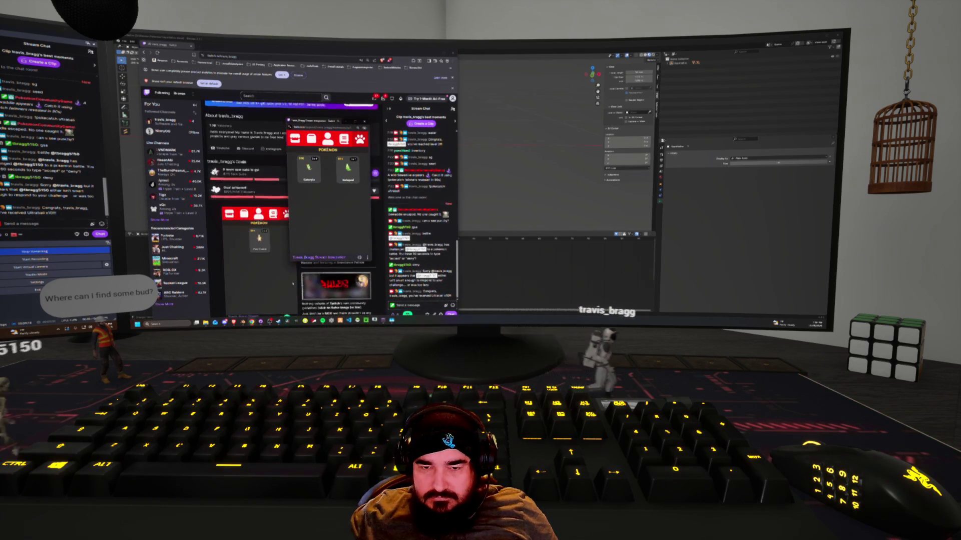
{"action": "left_click", "coordinate": [279, 281]}
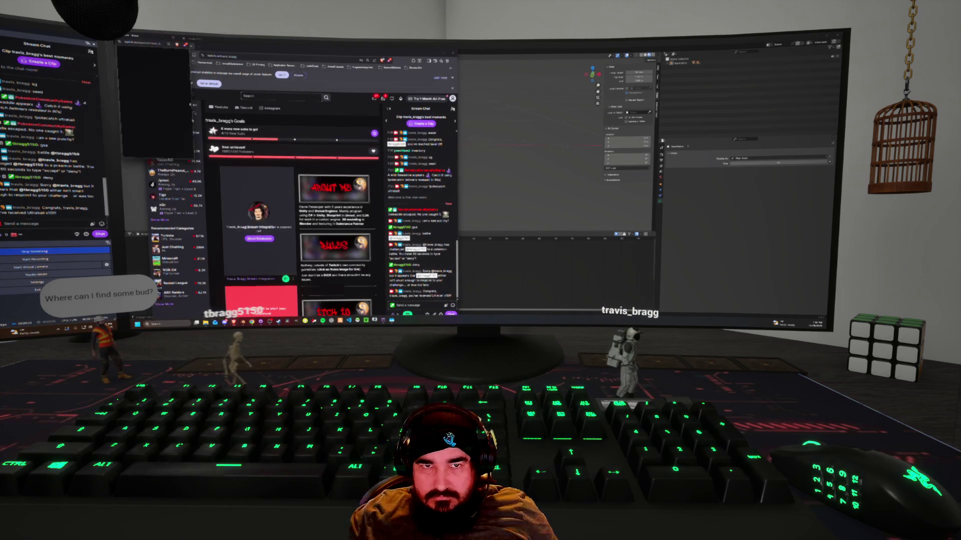
{"action": "scroll", "coordinate": [339, 239], "scroll_direction": "up", "scroll_amount": 5}
{"action": "scroll", "coordinate": [338, 239], "scroll_direction": "up", "scroll_amount": 2}
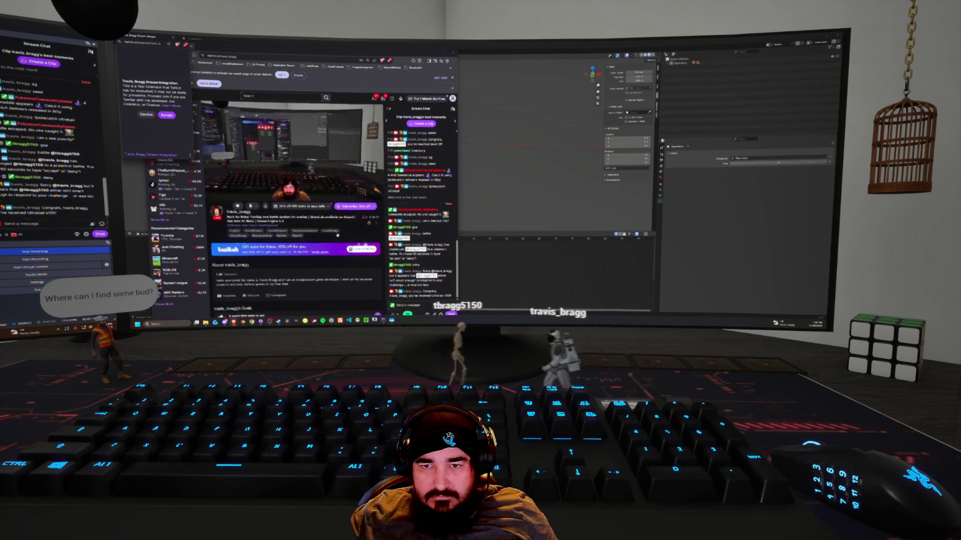
Accept the extension's permission request and bring the Twitch browser back to the front.
{"action": "key", "text": "alt+Tab"}
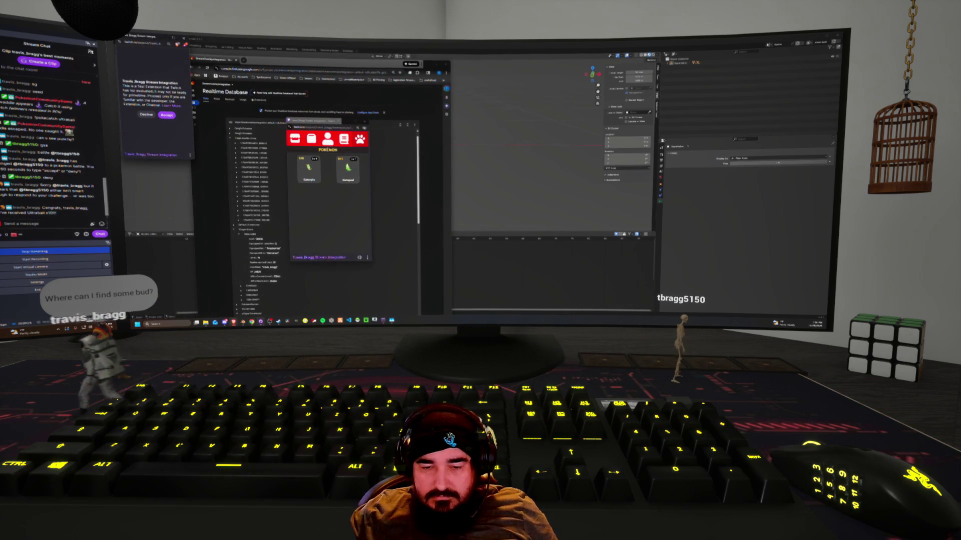
{"action": "mouse_move", "coordinate": [252, 301]}
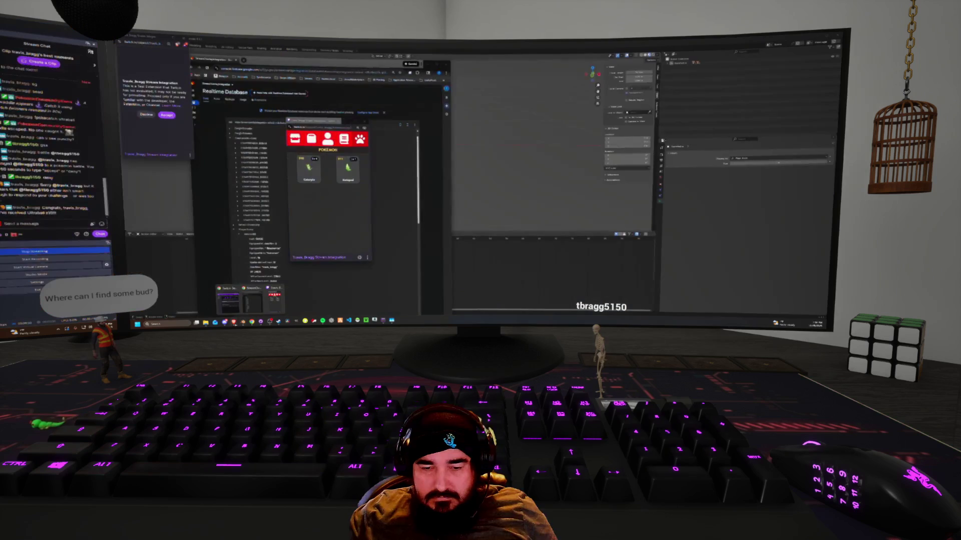
{"action": "left_click", "coordinate": [175, 120]}
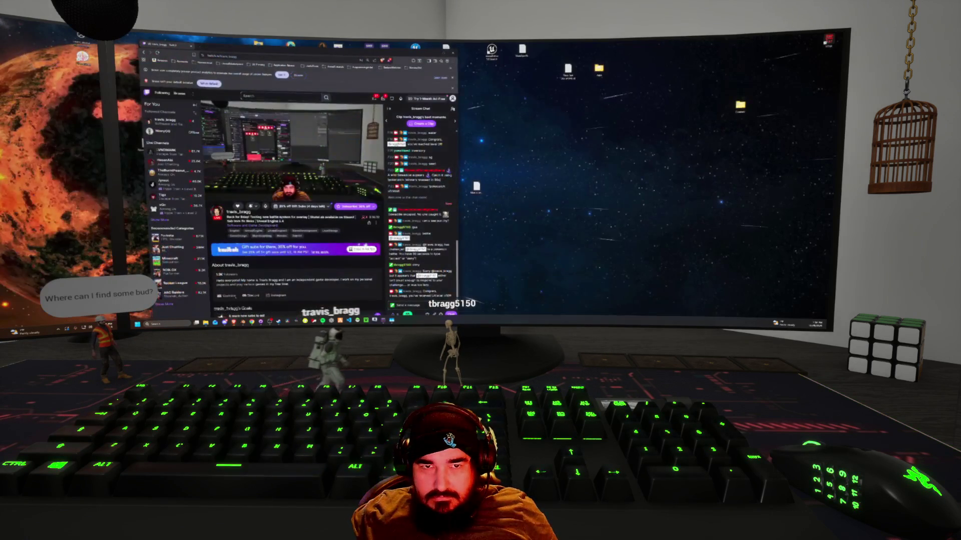
{"action": "left_click", "coordinate": [222, 300]}
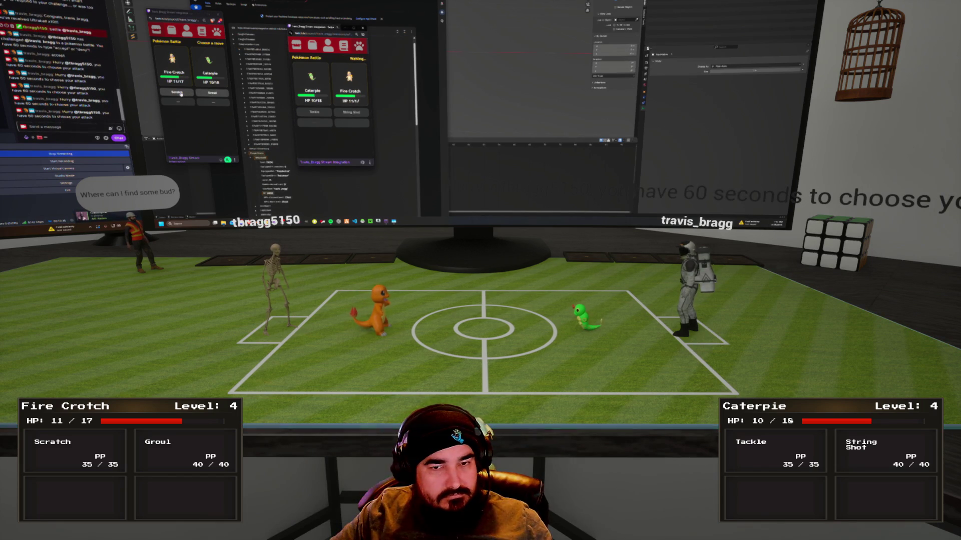
Fight Caterpie: Fire Crotch uses Scratch, Caterpie uses Tackle, then Fire Crotch Scratches again.
{"action": "left_click", "coordinate": [181, 93]}
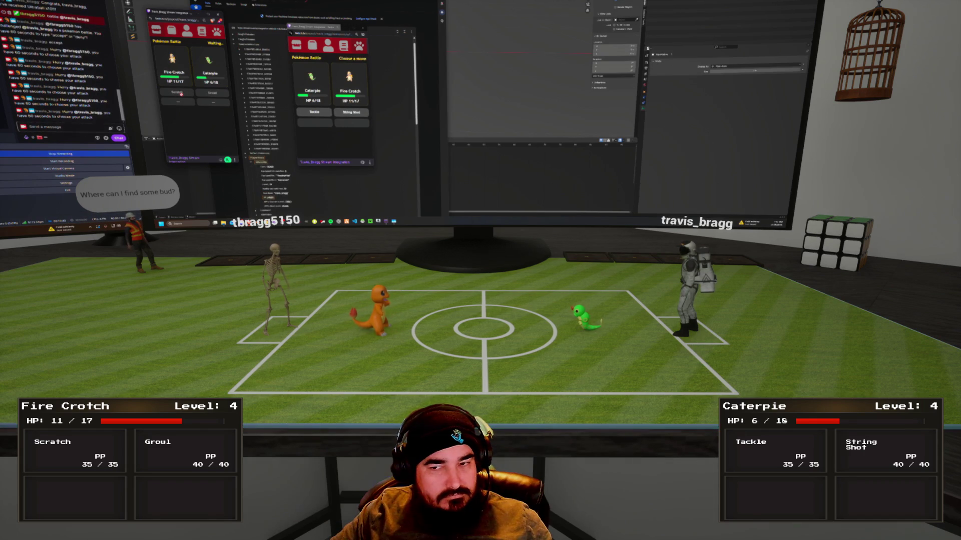
{"action": "left_click", "coordinate": [314, 113]}
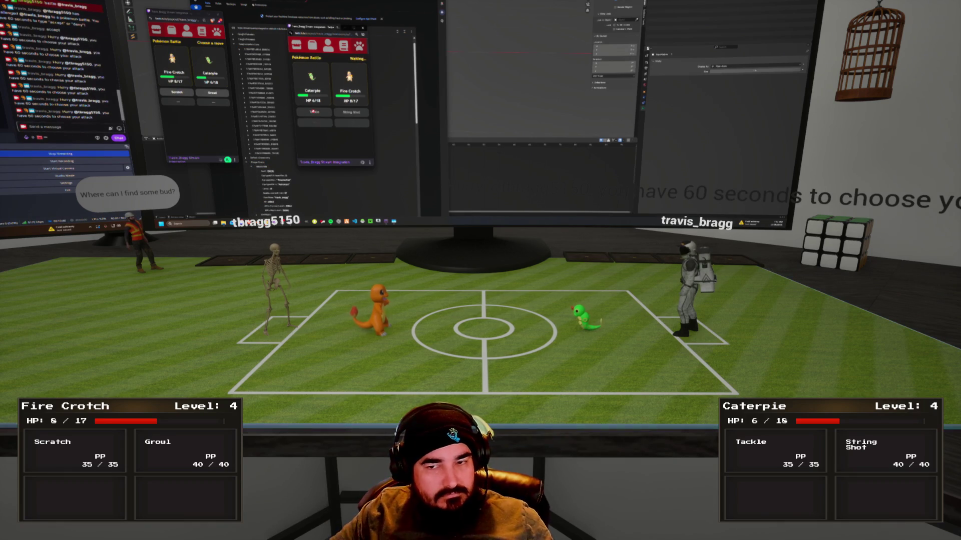
{"action": "left_click", "coordinate": [182, 93]}
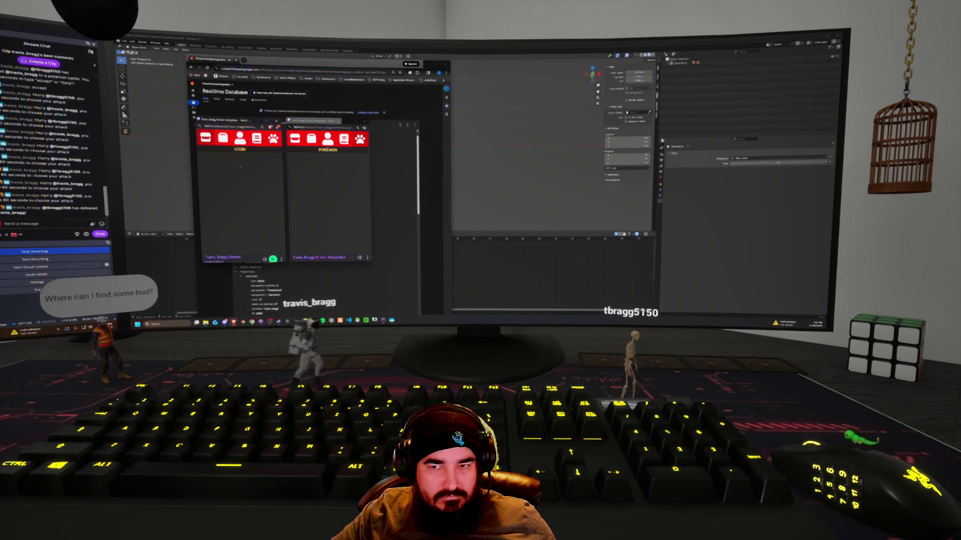
Open Charmander's full stats card in the Pokémon view and scroll through its stats.
{"action": "left_click", "coordinate": [256, 138]}
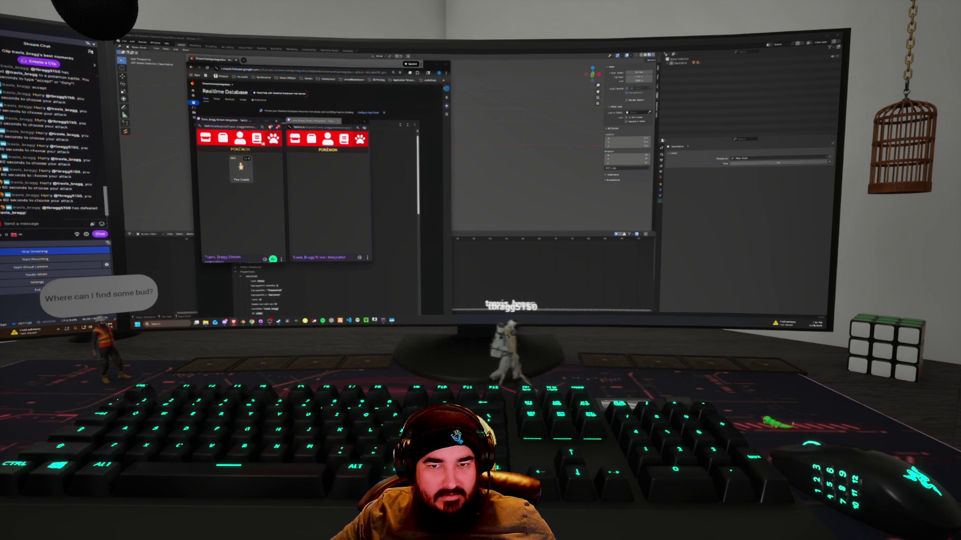
{"action": "left_click", "coordinate": [241, 168]}
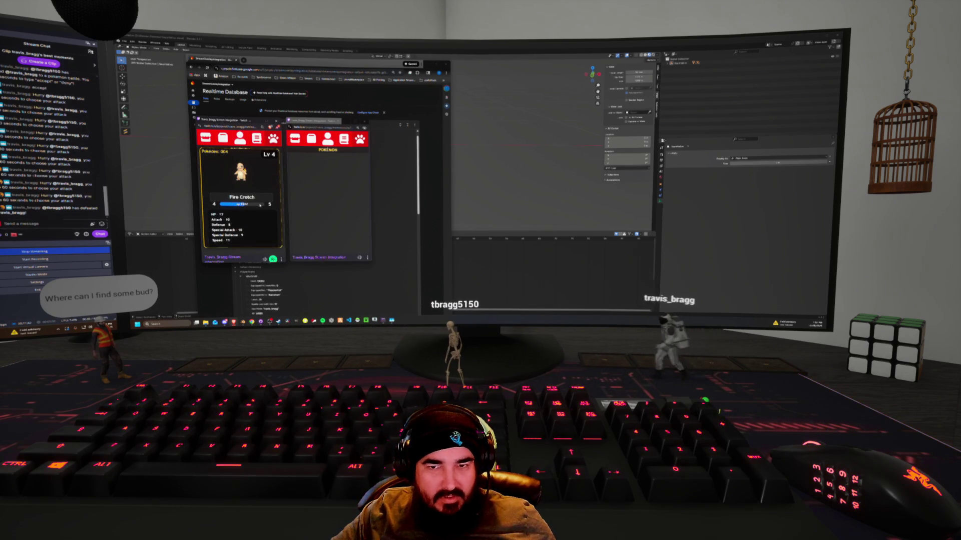
{"action": "scroll", "coordinate": [241, 220], "scroll_direction": "down", "scroll_amount": 5}
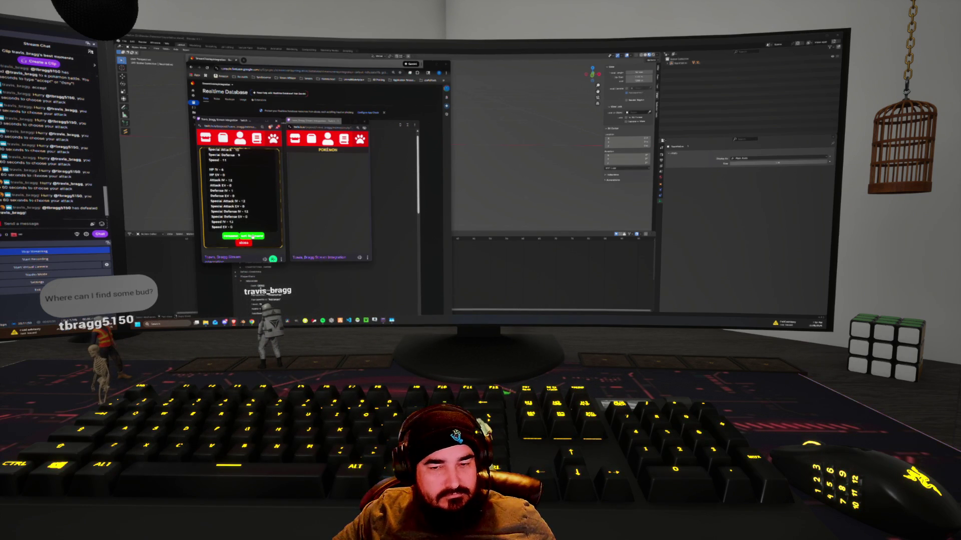
{"action": "left_click", "coordinate": [233, 236]}
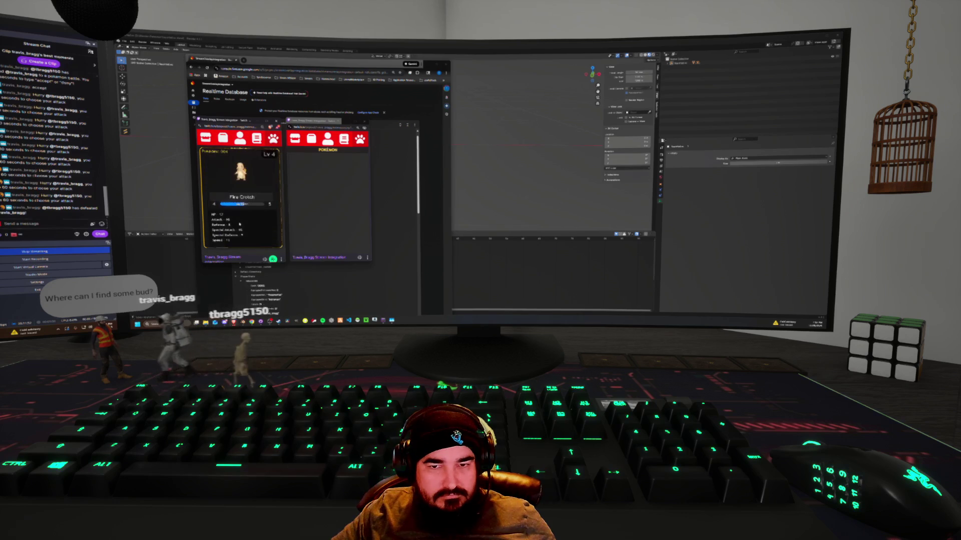
Browse the Pokédex grid, open one entry's details, then show the player stats view.
{"action": "left_click", "coordinate": [223, 138]}
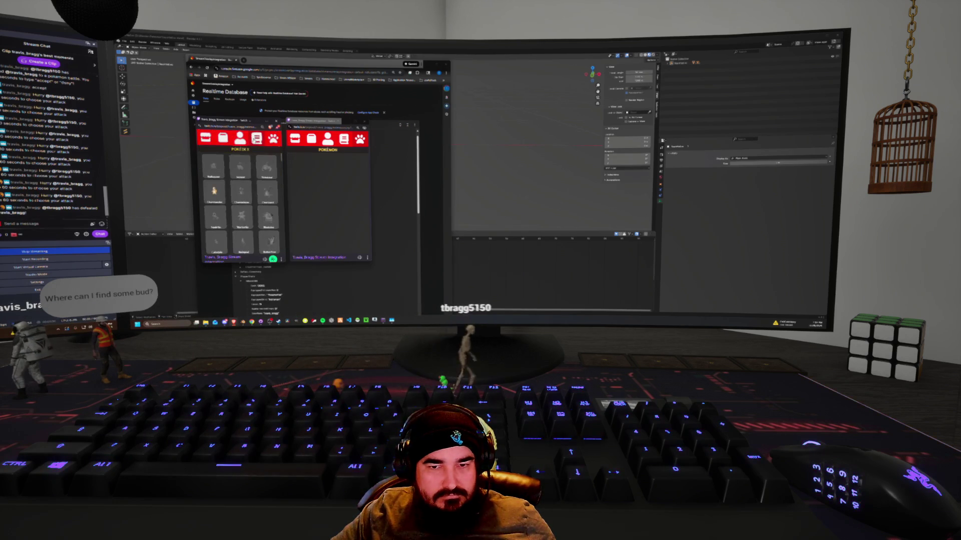
{"action": "left_click", "coordinate": [214, 193]}
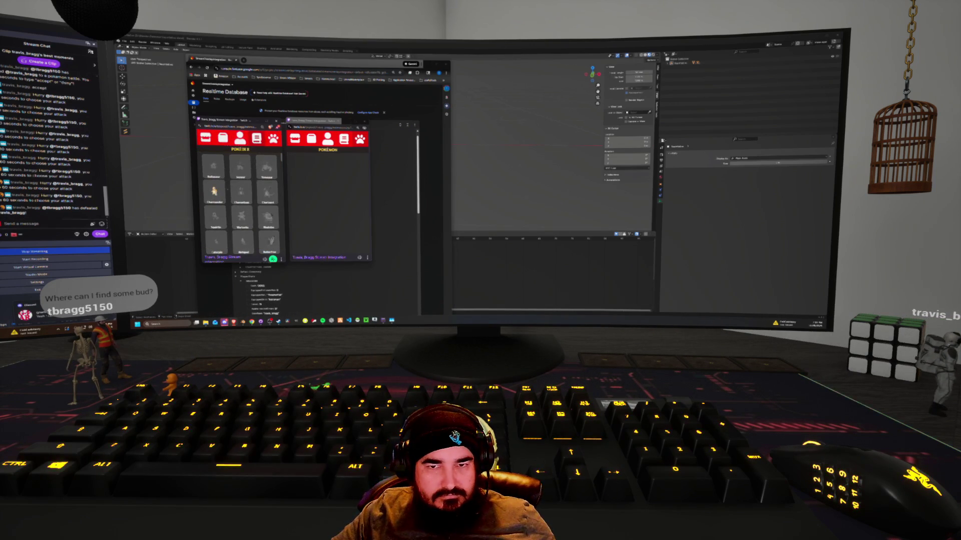
{"action": "left_click", "coordinate": [238, 141]}
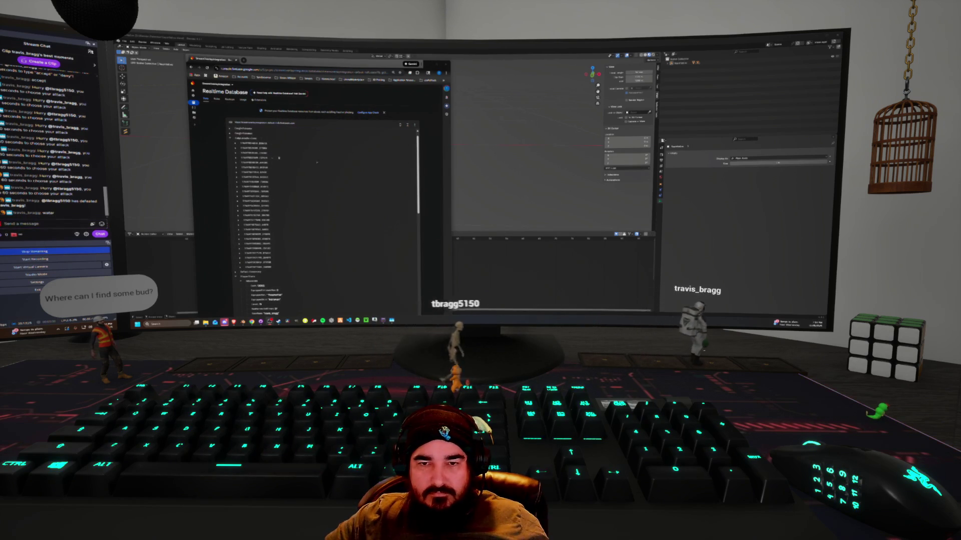
Collapse the four expanded Firebase database nodes, then switch away from the browser to Blender.
{"action": "left_click", "coordinate": [231, 140]}
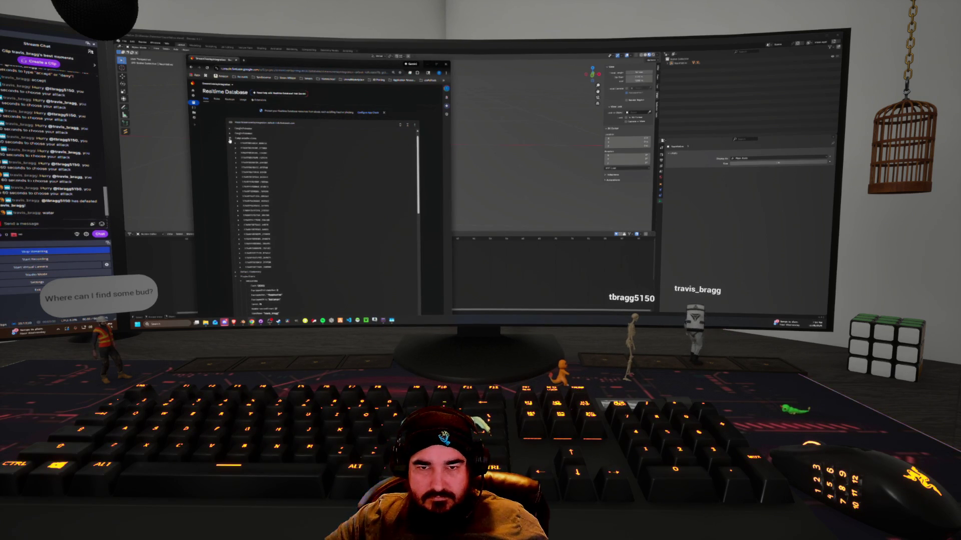
{"action": "left_click", "coordinate": [230, 139]}
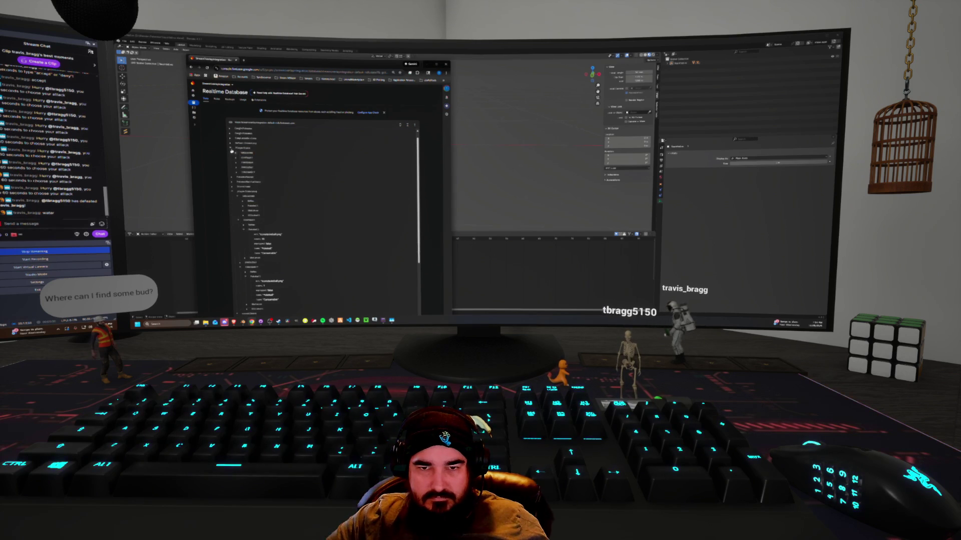
{"action": "scroll", "coordinate": [253, 224], "scroll_direction": "down", "scroll_amount": 3}
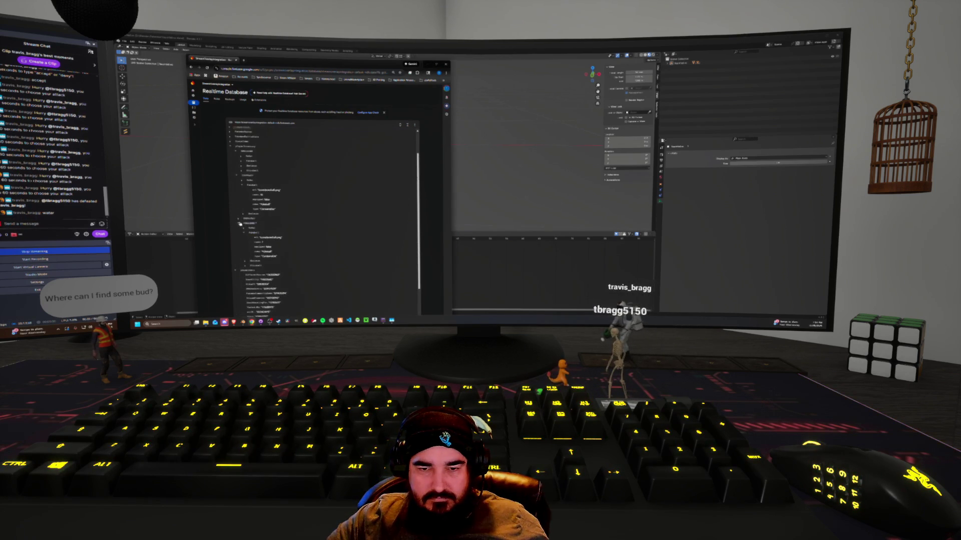
{"action": "left_click", "coordinate": [240, 224]}
{"action": "left_click", "coordinate": [237, 181]}
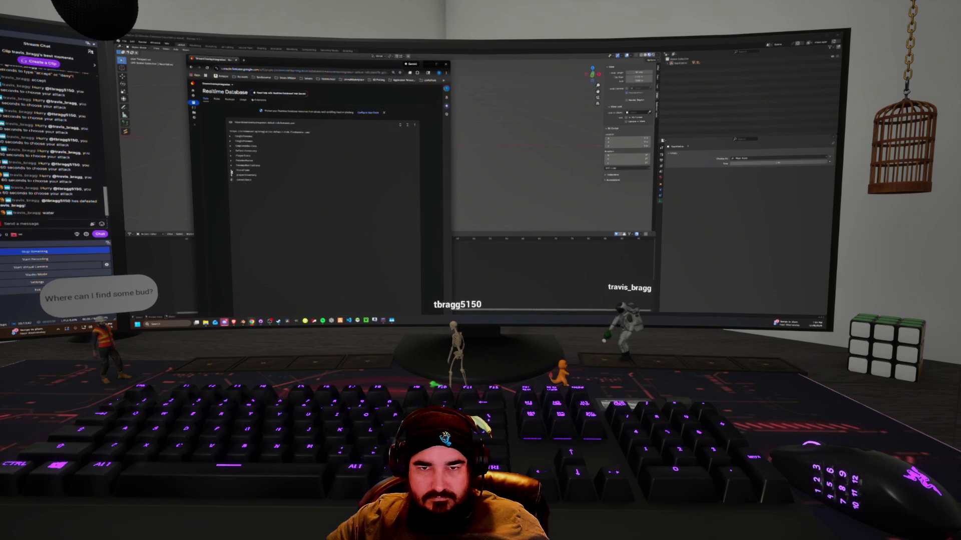
{"action": "key", "text": "alt+Tab"}
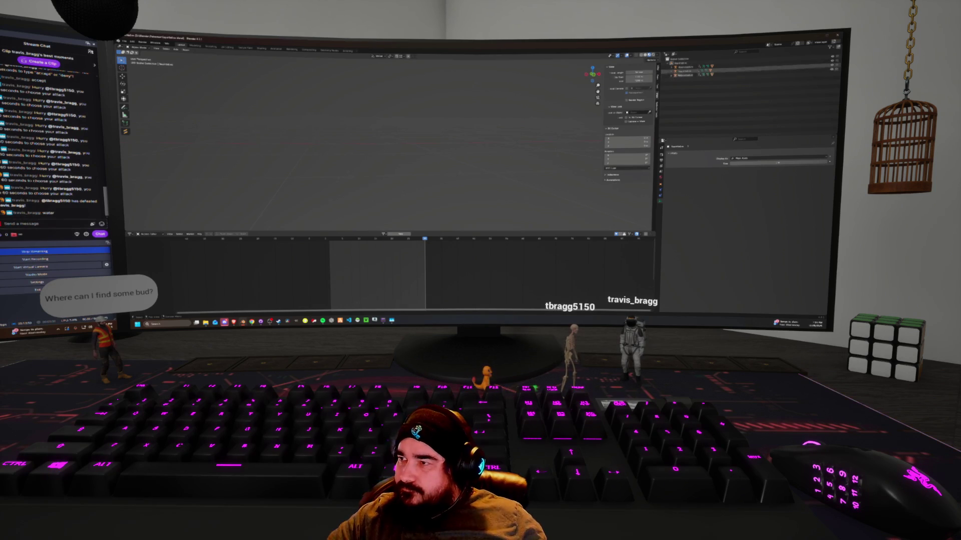
Assign a different stored action to Squirtle's rig from the Action Editor's action list.
{"action": "scroll", "coordinate": [511, 145], "scroll_direction": "down", "scroll_amount": 5}
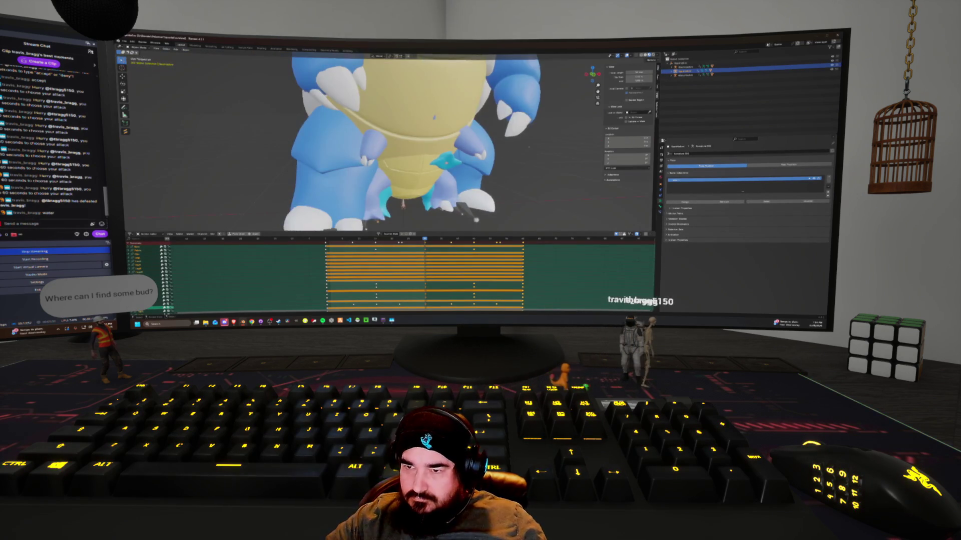
{"action": "middle_click_drag", "start_coordinate": [511, 146], "coordinate": [450, 150]}
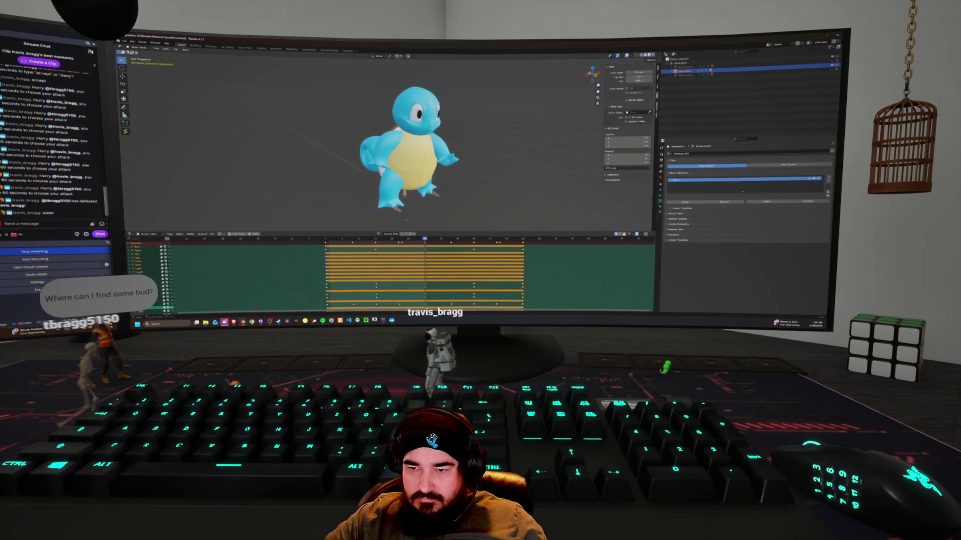
{"action": "left_click", "coordinate": [379, 234]}
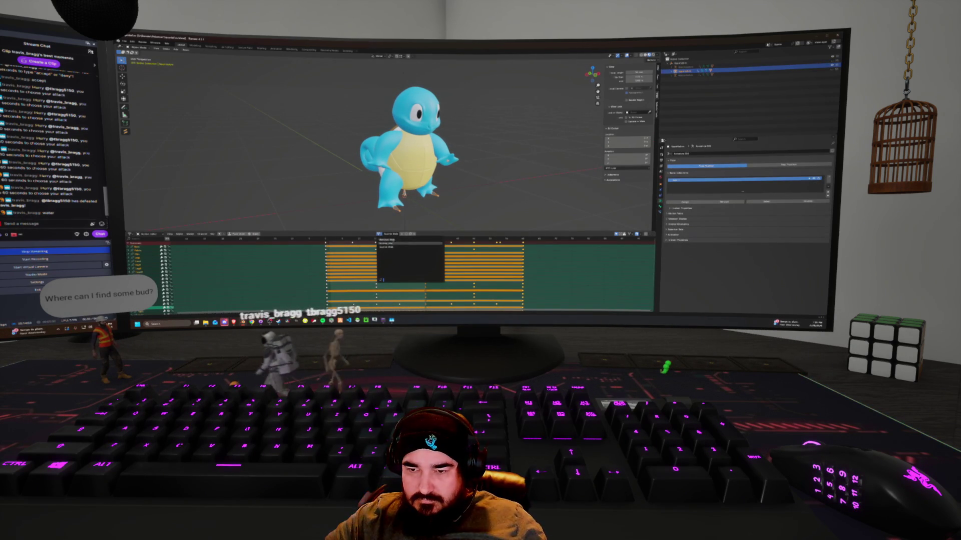
{"action": "left_click", "coordinate": [388, 243]}
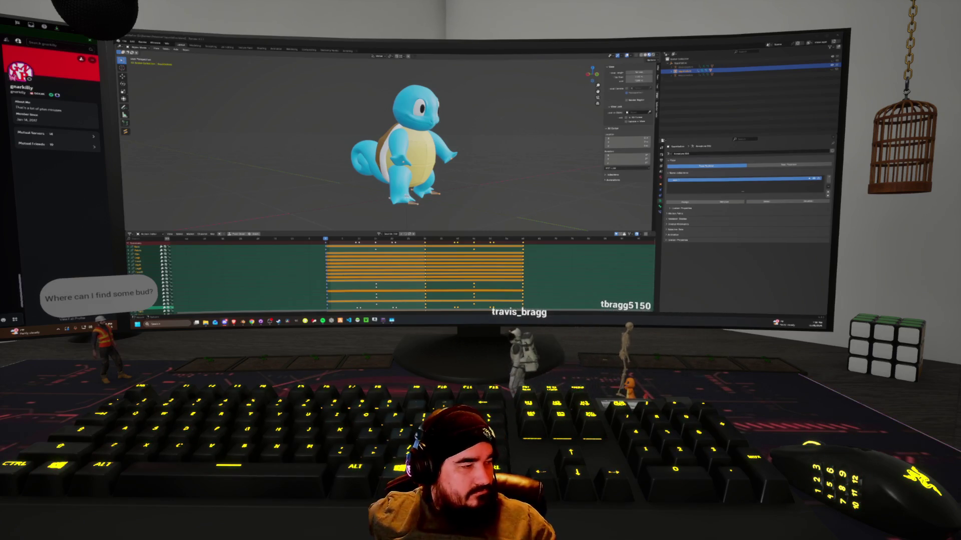
Toggle the desktop with Win+D, restore the stream chat, and orbit to Squirtle's back.
{"action": "key", "text": "super+d"}
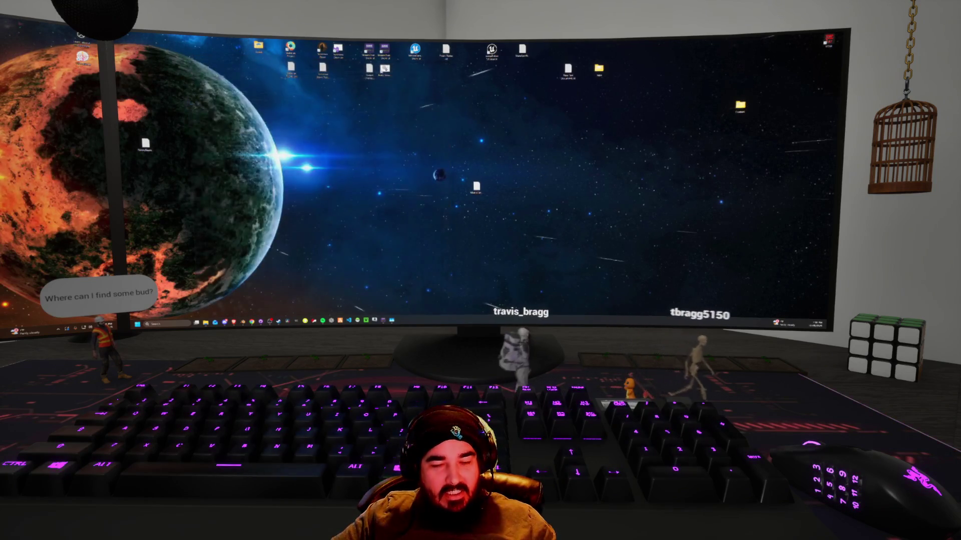
{"action": "key", "text": "super+d"}
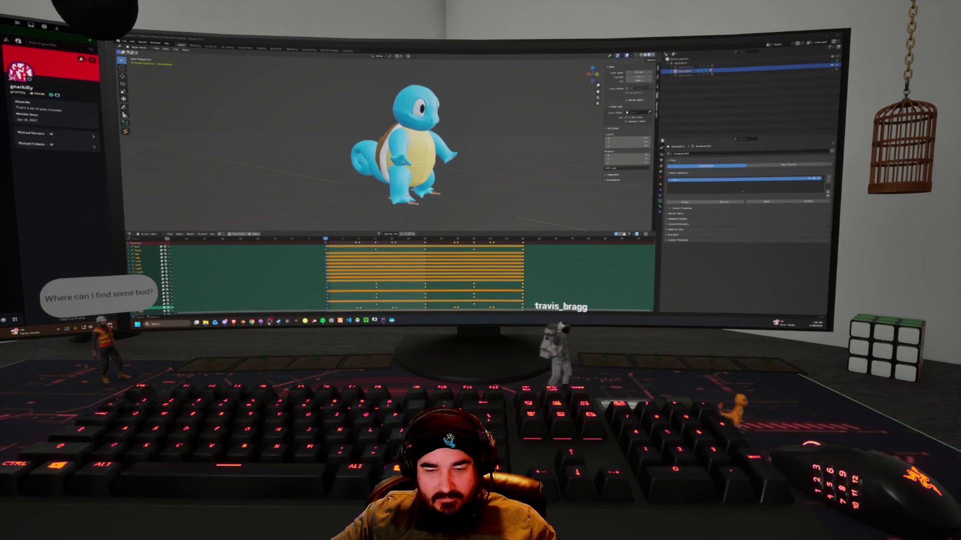
{"action": "left_click", "coordinate": [270, 321]}
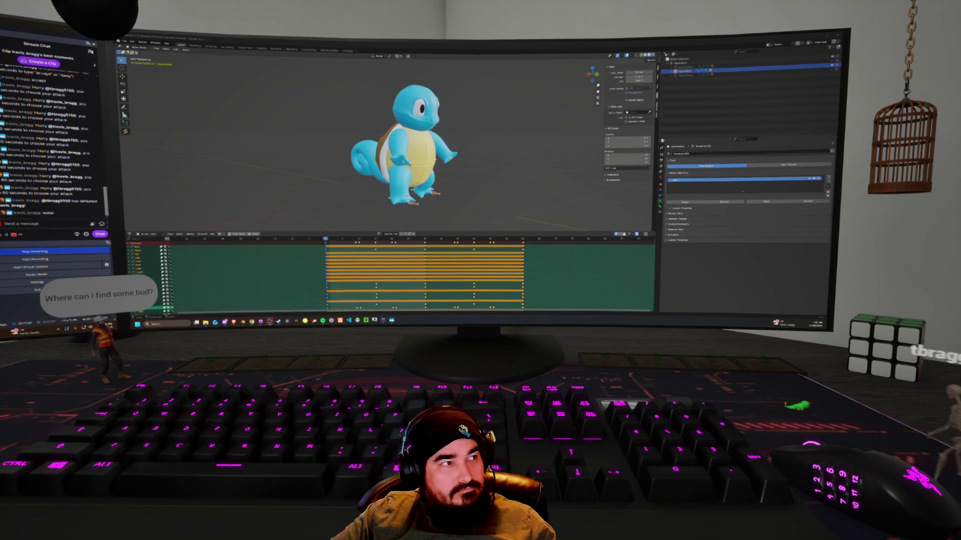
{"action": "mouse_move", "coordinate": [450, 159]}
{"action": "middle_mouse_down"}
{"action": "mouse_move", "coordinate": [521, 159]}
{"action": "mouse_move", "coordinate": [453, 176]}
{"action": "mouse_move", "coordinate": [459, 169]}
{"action": "middle_mouse_up"}
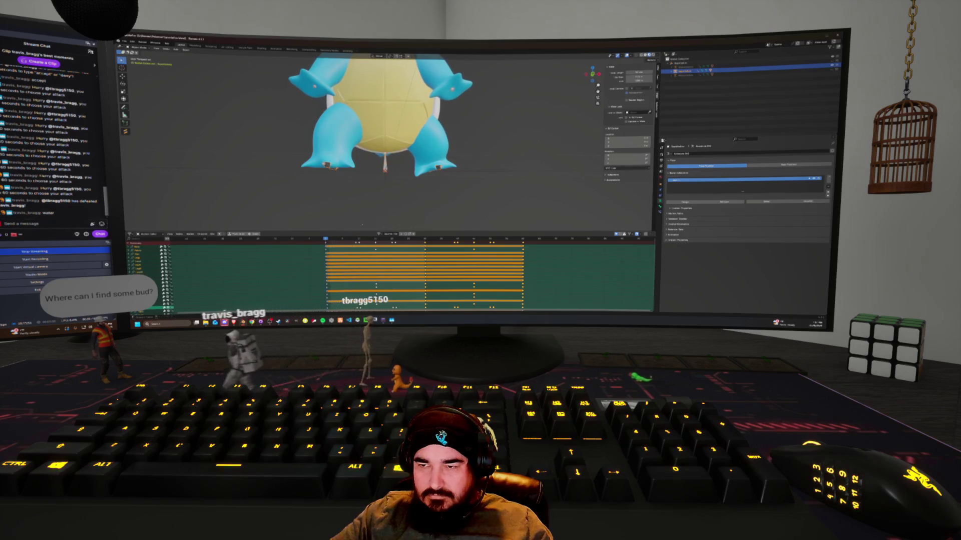
{"action": "key", "text": "shift+z"}
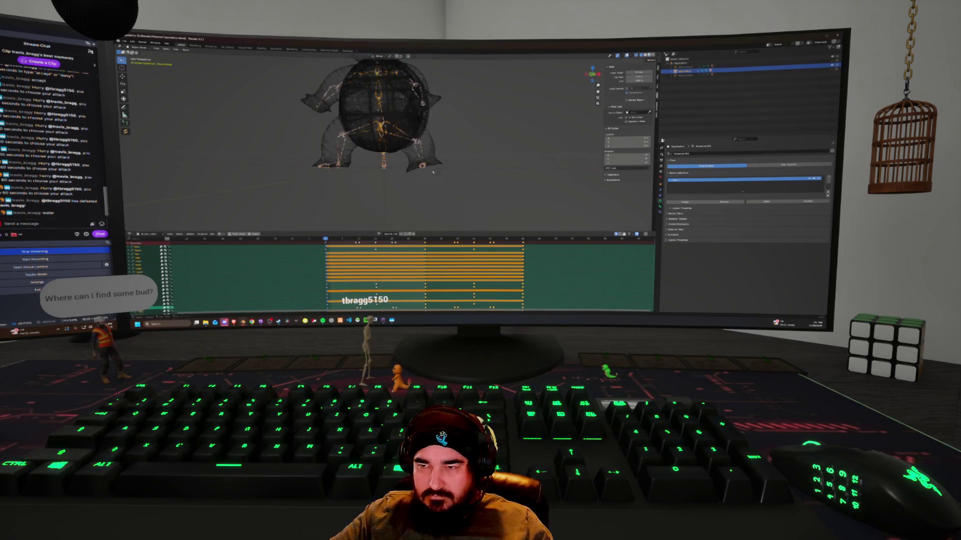
{"action": "middle_click_drag", "start_coordinate": [427, 171], "coordinate": [418, 176]}
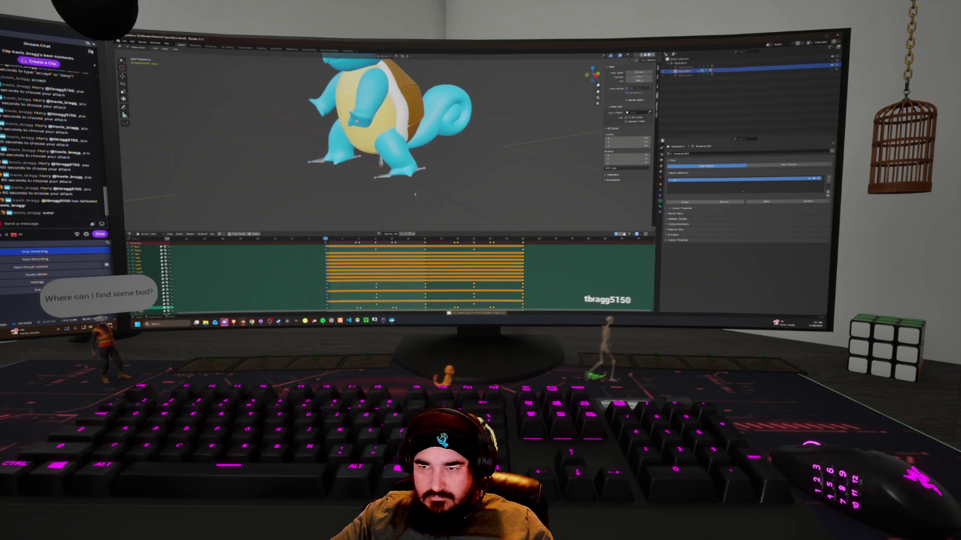
{"action": "key", "text": "shift+z"}
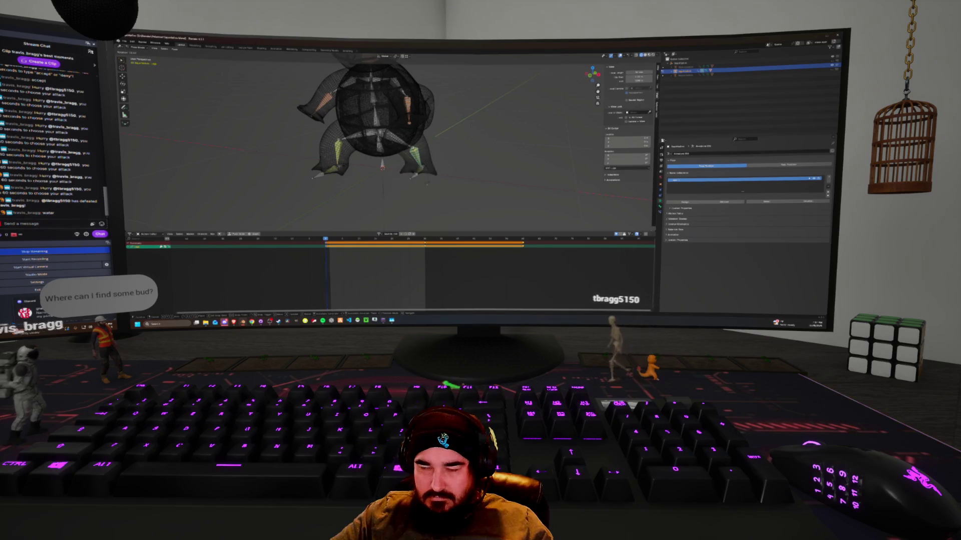
{"action": "middle_click_drag", "start_coordinate": [425, 173], "coordinate": [432, 175]}
{"action": "key", "text": "ctrl+KP_1"}
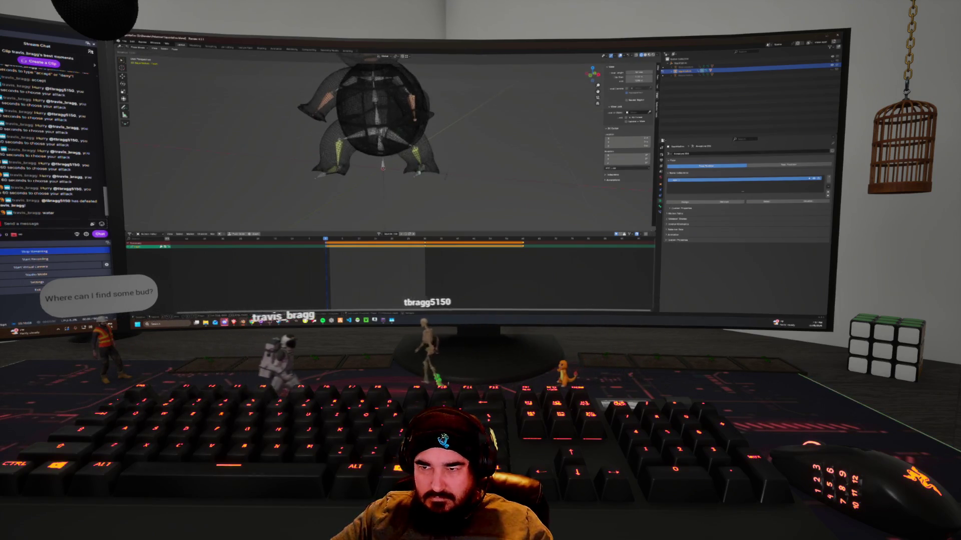
{"action": "key", "text": "shift+z"}
{"action": "middle_click_drag", "start_coordinate": [449, 172], "coordinate": [401, 175]}
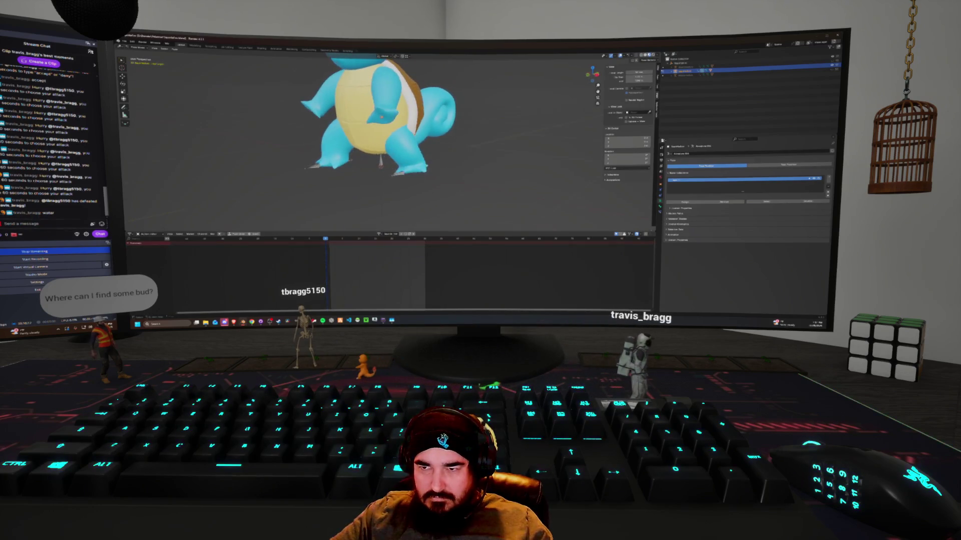
{"action": "key", "text": "KP_1"}
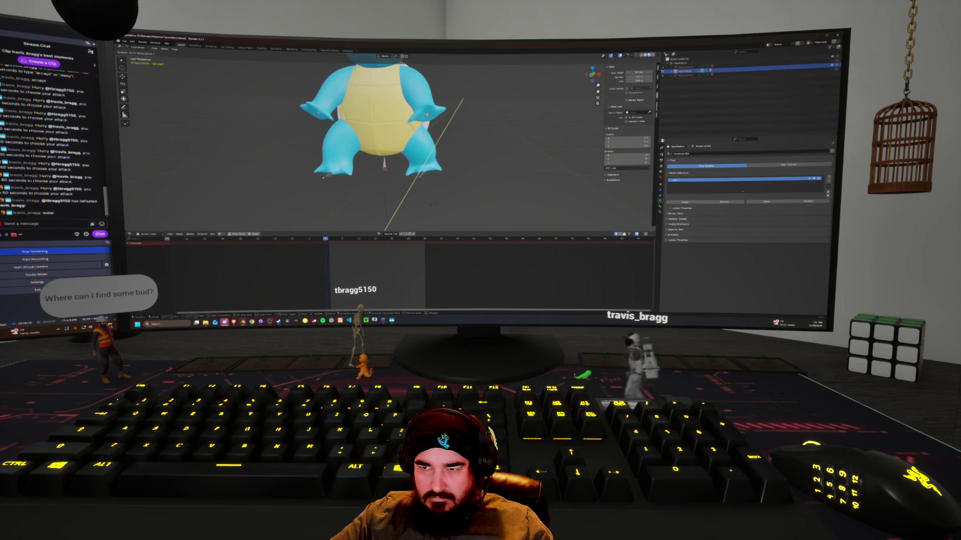
{"action": "key", "text": "KP_3"}
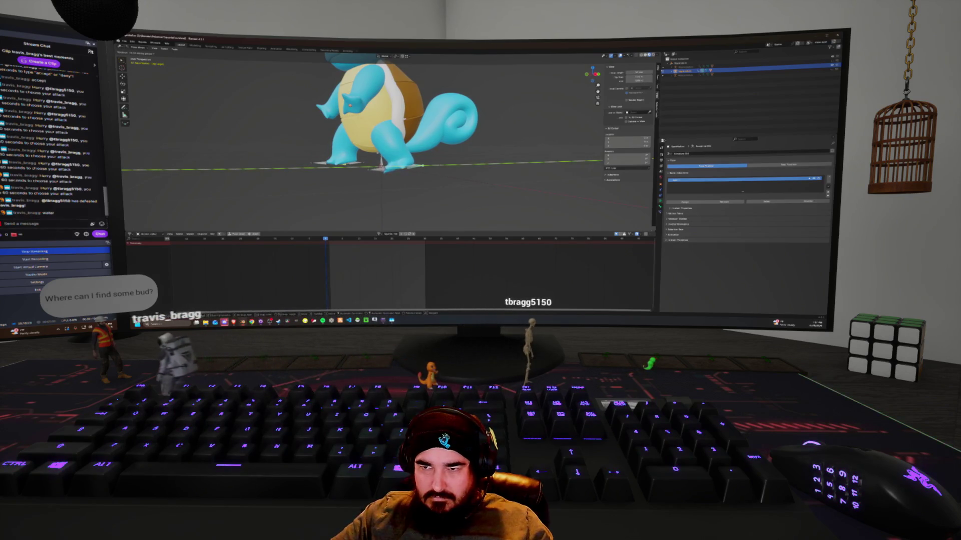
{"action": "key", "text": "KP_1"}
{"action": "key", "text": "ctrl+KP_7"}
{"action": "key", "text": "r"}
{"action": "key", "text": "y"}
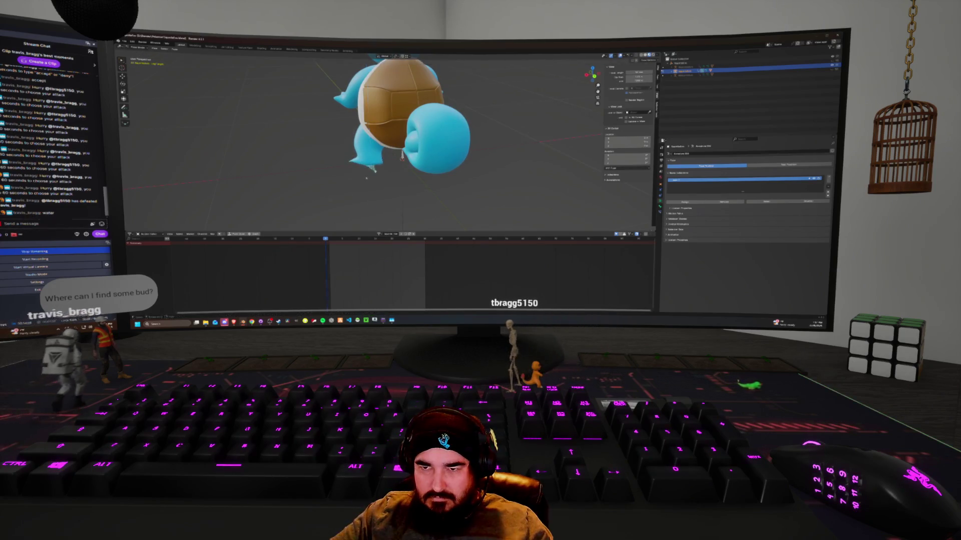
{"action": "key", "text": "Escape"}
{"action": "middle_click_drag", "start_coordinate": [390, 130], "coordinate": [451, 130]}
{"action": "middle_click_drag", "start_coordinate": [370, 170], "coordinate": [450, 170]}
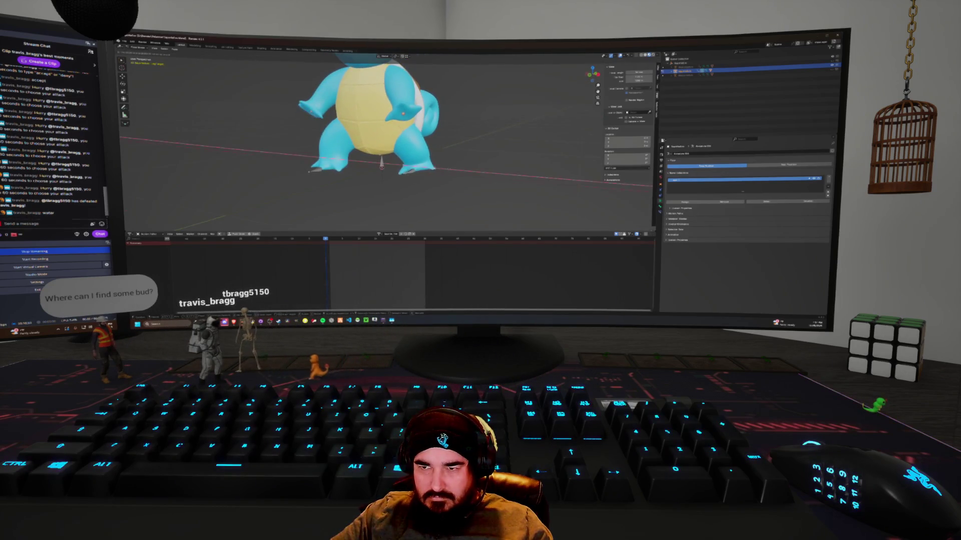
{"action": "middle_click_drag", "start_coordinate": [381, 150], "coordinate": [416, 150]}
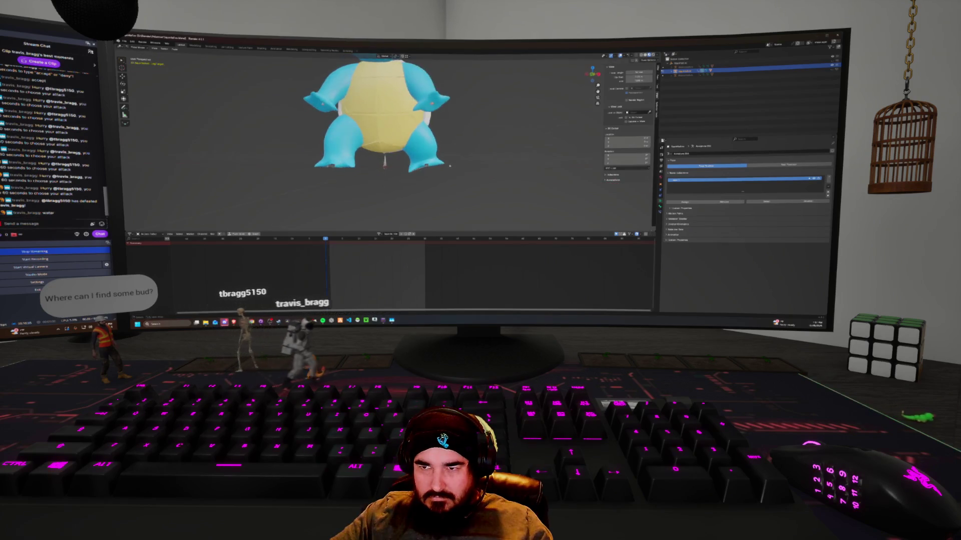
{"action": "middle_click_drag", "start_coordinate": [392, 205], "coordinate": [392, 223]}
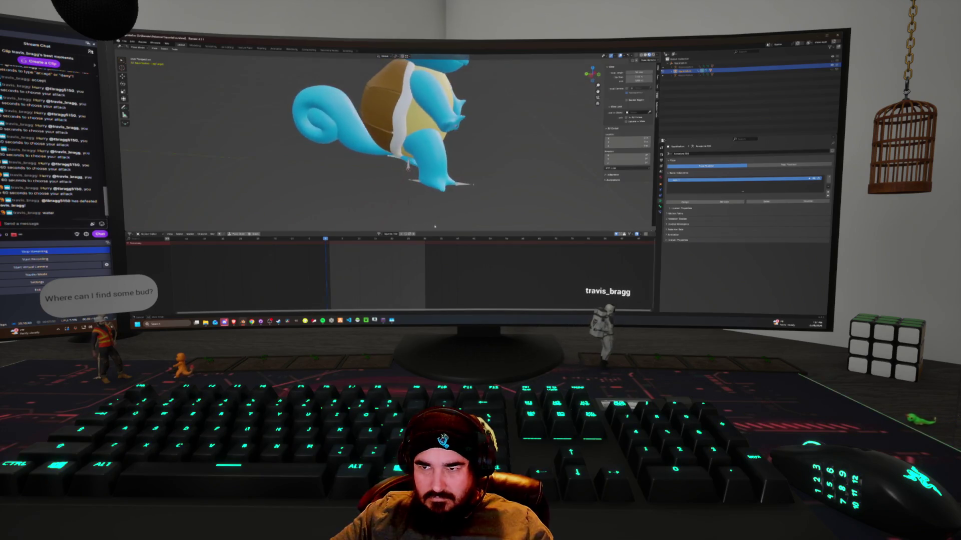
{"action": "middle_click_drag", "start_coordinate": [395, 150], "coordinate": [360, 150]}
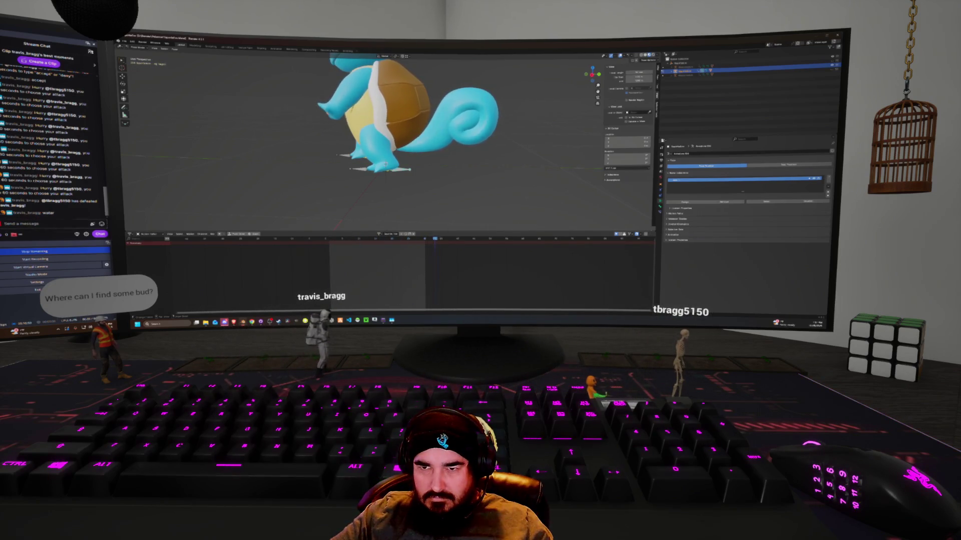
{"action": "mouse_move", "coordinate": [342, 218]}
{"action": "middle_mouse_down"}
{"action": "mouse_move", "coordinate": [459, 191]}
{"action": "mouse_move", "coordinate": [430, 205]}
{"action": "middle_mouse_up"}
{"action": "scroll", "coordinate": [431, 205], "scroll_direction": "up", "scroll_amount": 3}
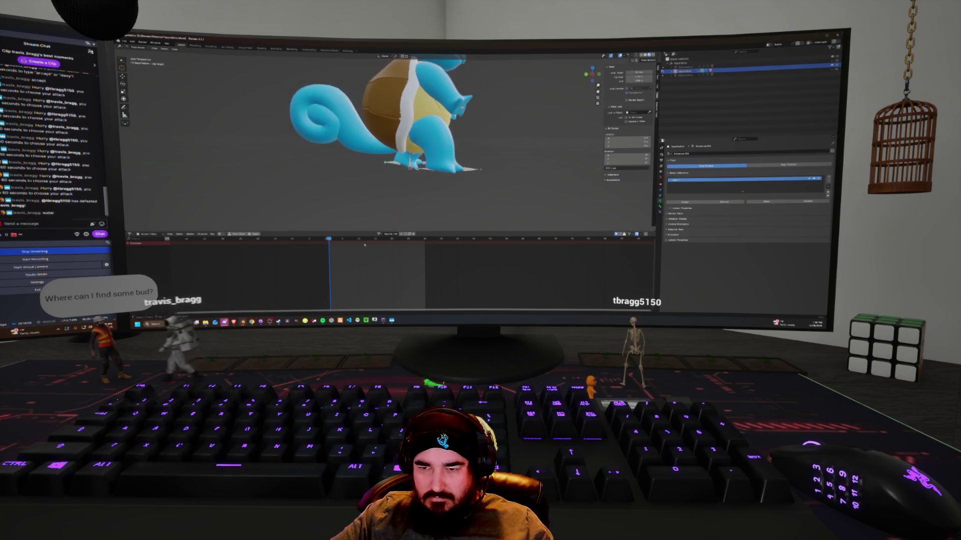
Scrub the timeline to a later frame of the attack and back to the earlier one.
{"action": "left_click", "coordinate": [352, 239]}
{"action": "left_click", "coordinate": [325, 239]}
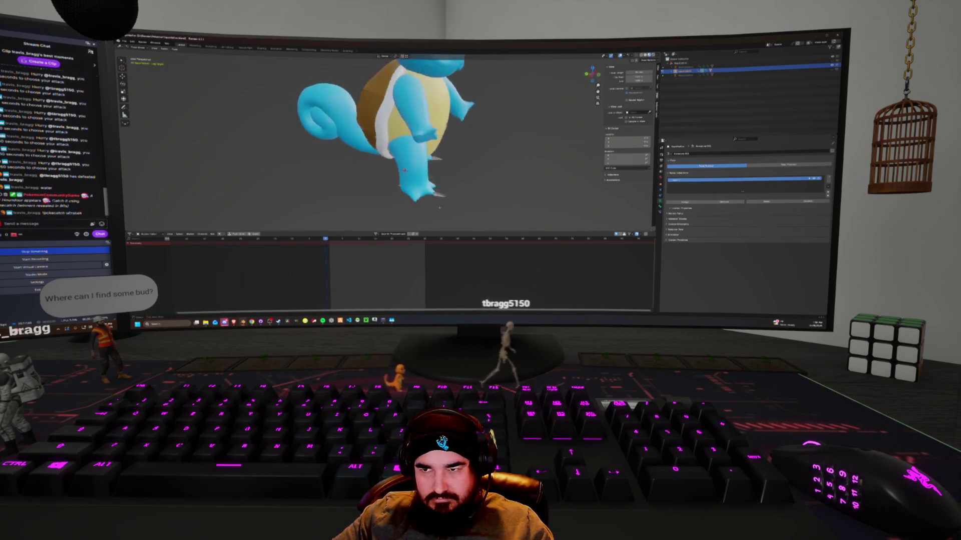
Show all bones' keyframes, then reset the problem bone's location and rotation with X-ray on.
{"action": "key", "text": "a"}
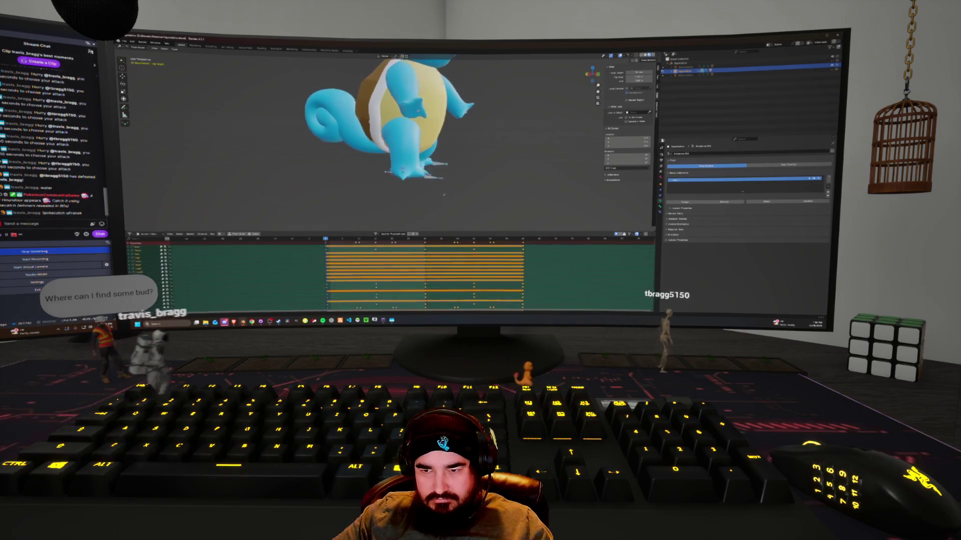
{"action": "scroll", "coordinate": [393, 130], "scroll_direction": "down", "scroll_amount": 4}
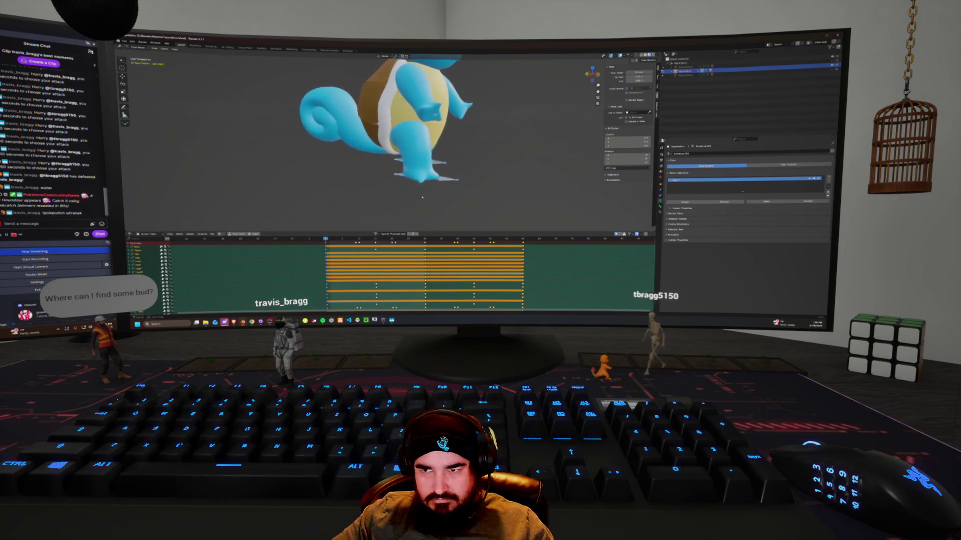
{"action": "key", "text": "alt+a"}
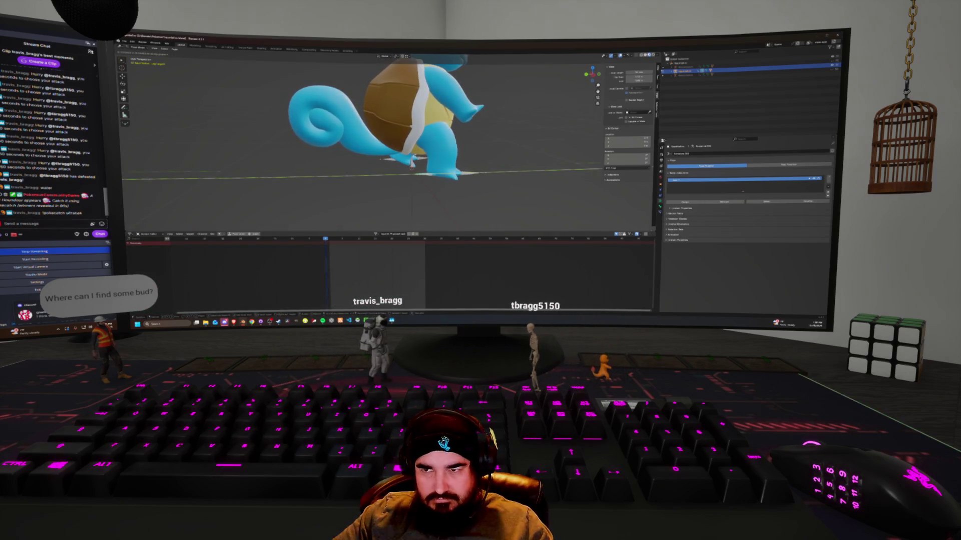
{"action": "key", "text": "alt+r"}
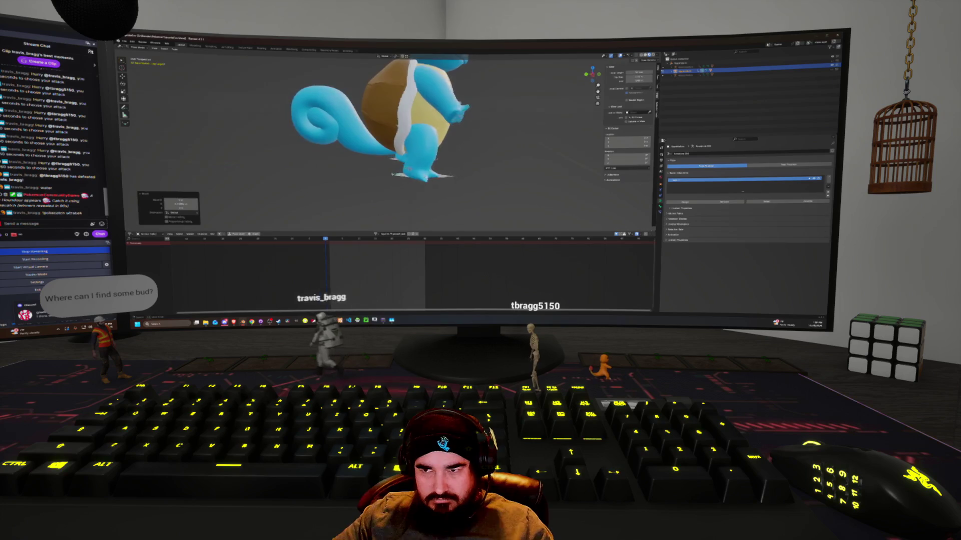
{"action": "key", "text": "alt+a"}
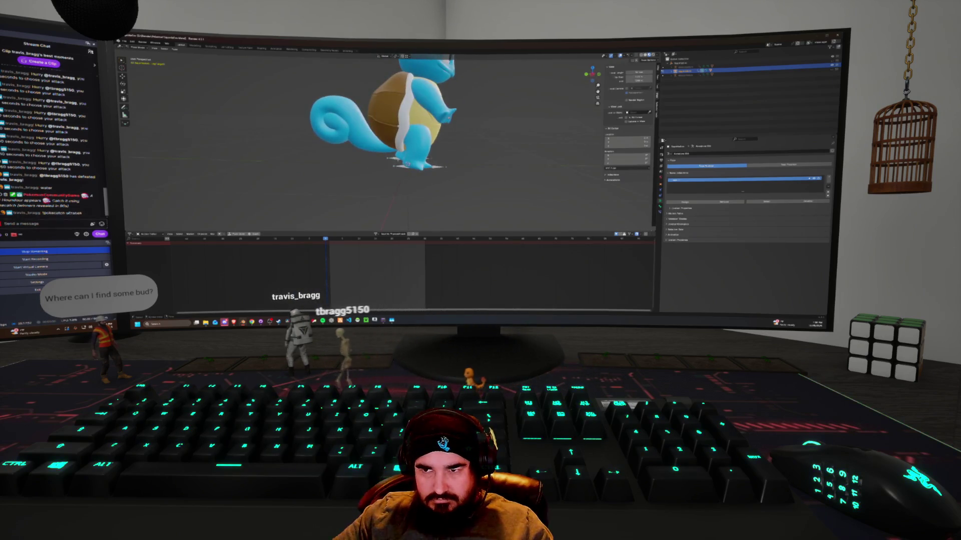
{"action": "key", "text": "r"}
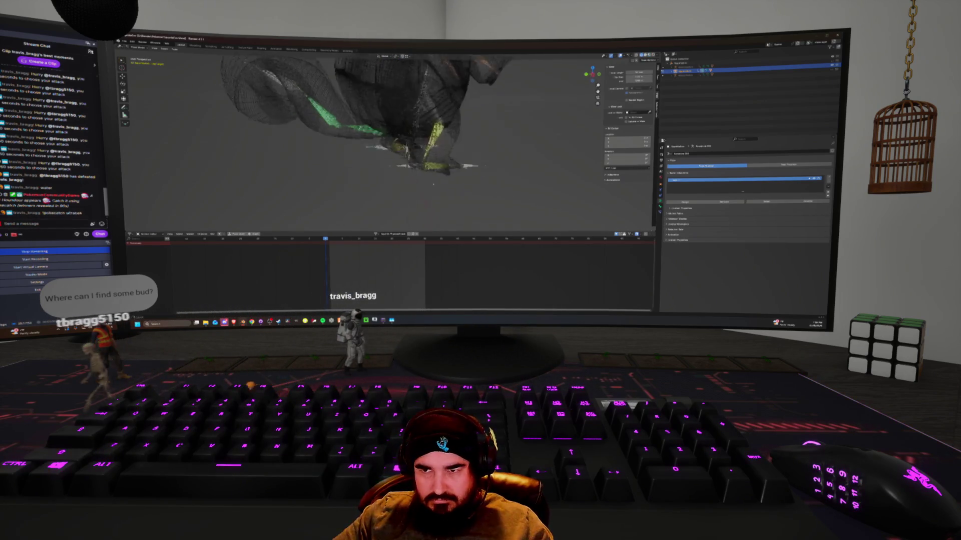
{"action": "key", "text": "Return"}
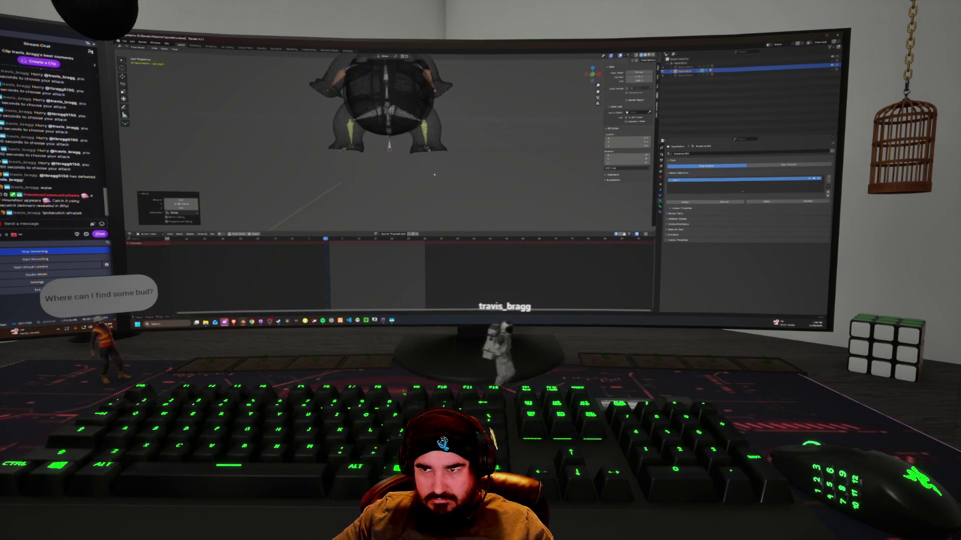
{"action": "key", "text": "alt+z"}
{"action": "key", "text": "alt+z"}
{"action": "middle_click_drag", "start_coordinate": [440, 166], "coordinate": [411, 146]}
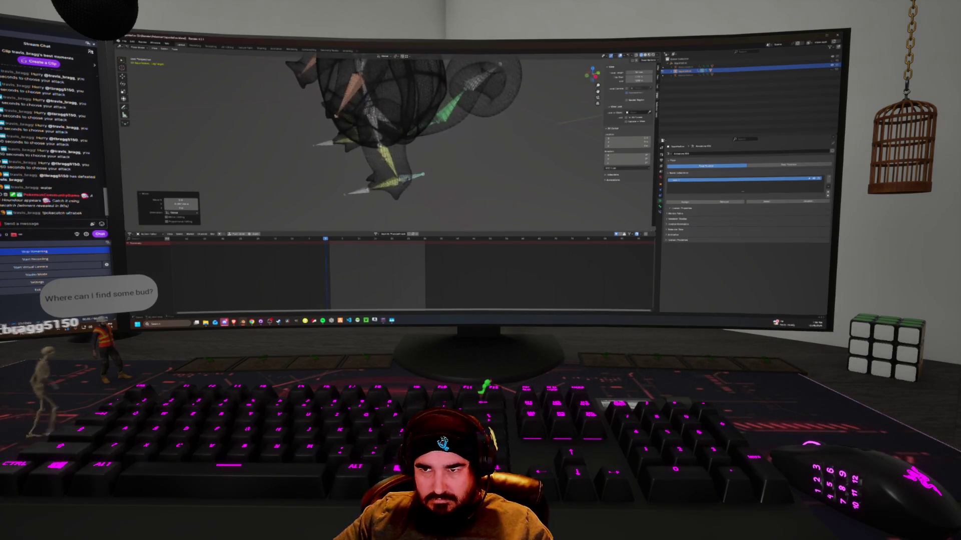
Insert a keyframe for the bone and rotate it around the Y axis.
{"action": "key", "text": "i"}
{"action": "key", "text": "r"}
{"action": "key", "text": "y"}
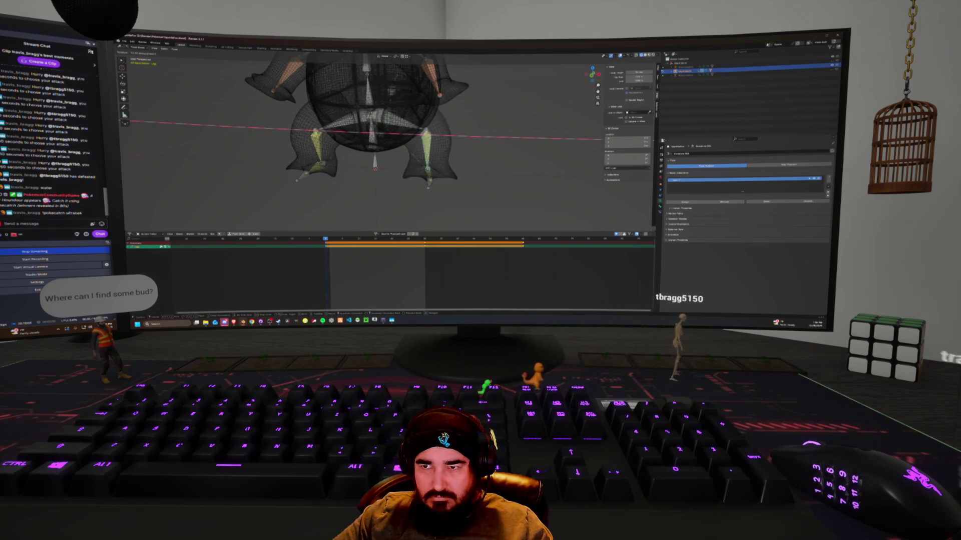
{"action": "middle_click_drag", "start_coordinate": [401, 165], "coordinate": [432, 177]}
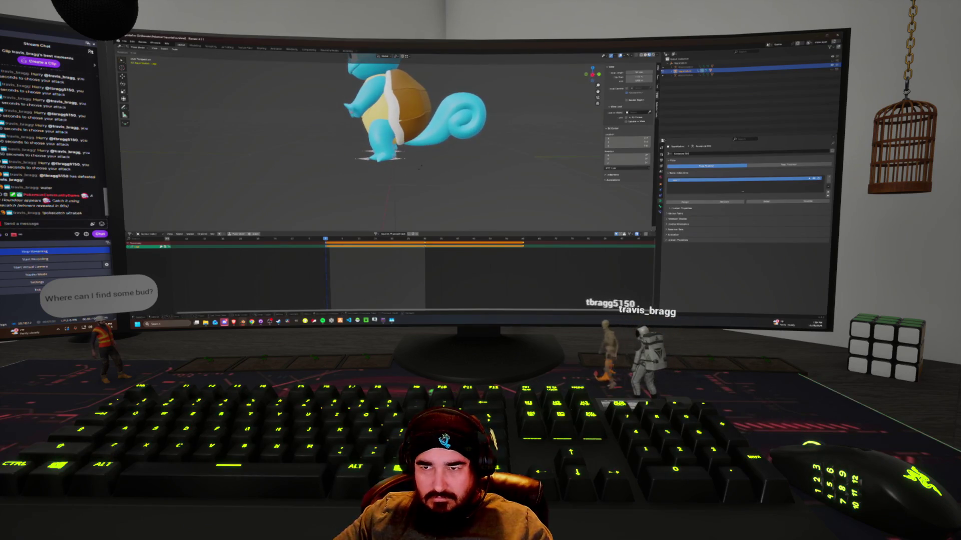
{"action": "left_click", "coordinate": [397, 173]}
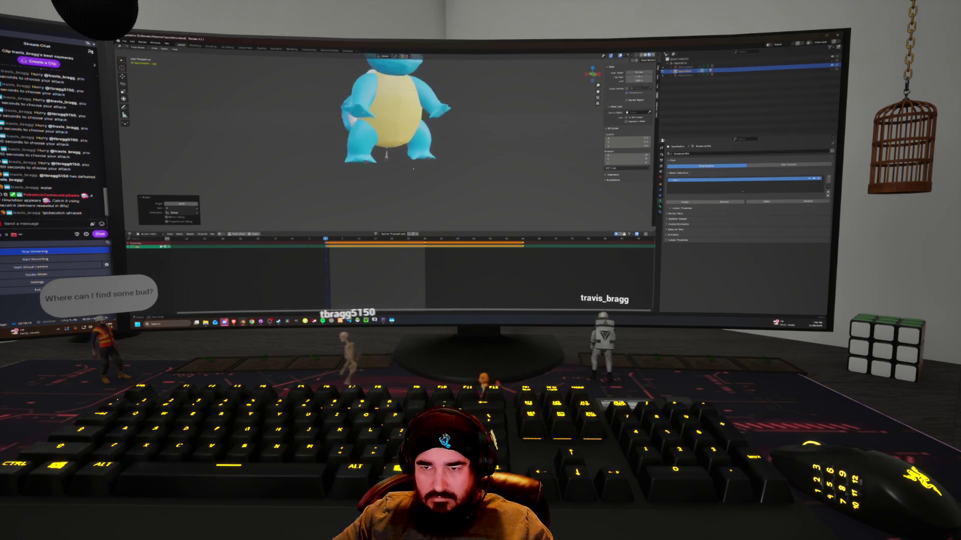
Rotate the bone around the X axis and check Squirtle from the front.
{"action": "key", "text": "shift+z"}
{"action": "key", "text": "shift+z"}
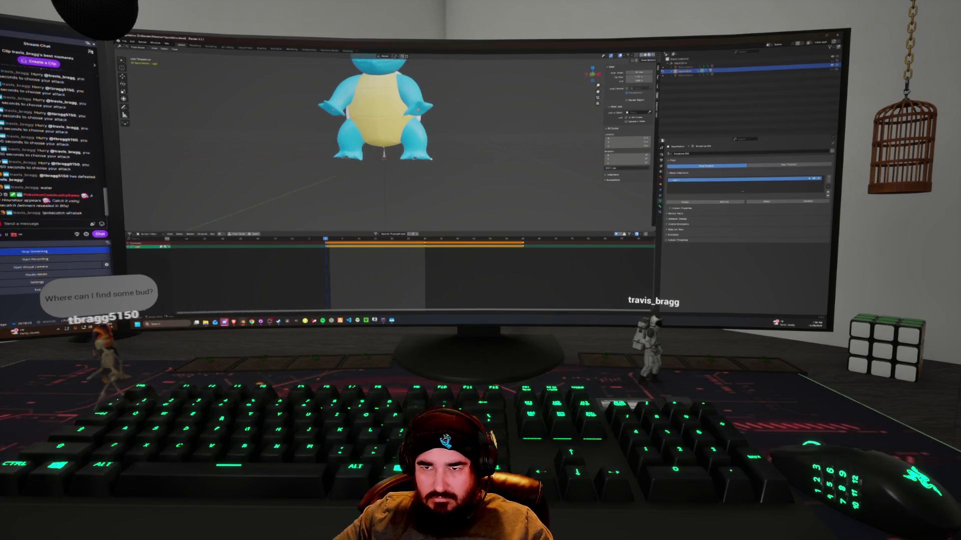
{"action": "key", "text": "r"}
{"action": "key", "text": "x"}
{"action": "key", "text": "Return"}
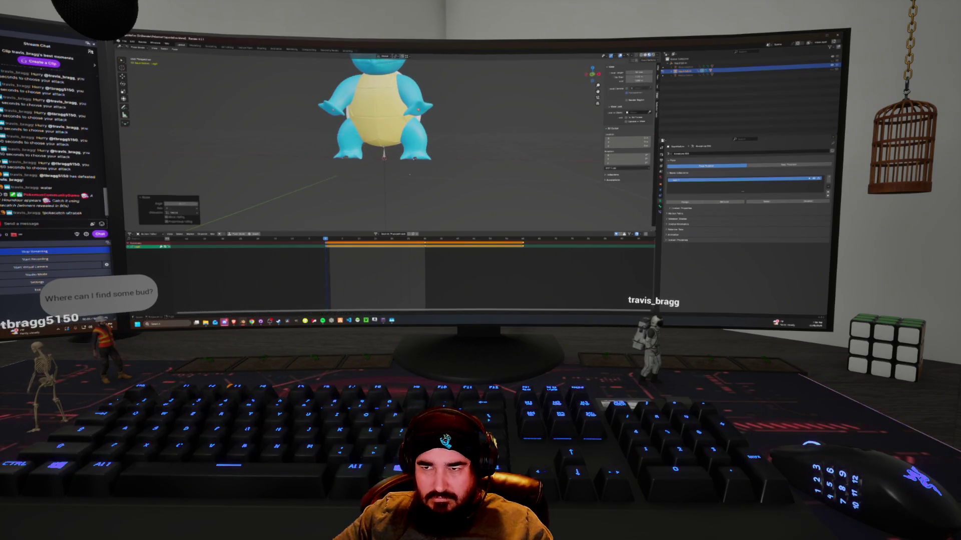
{"action": "mouse_move", "coordinate": [381, 150]}
{"action": "middle_mouse_down"}
{"action": "mouse_move", "coordinate": [275, 150]}
{"action": "mouse_move", "coordinate": [330, 150]}
{"action": "middle_mouse_up"}
{"action": "scroll", "coordinate": [425, 145], "scroll_direction": "up", "scroll_amount": 5}
{"action": "middle_click_drag", "start_coordinate": [426, 145], "coordinate": [401, 146]}
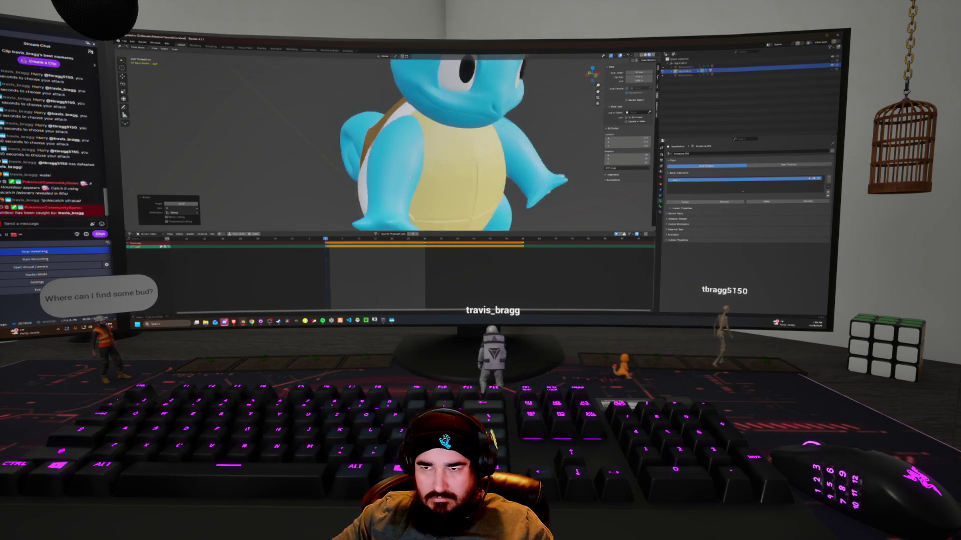
Copy the opening keyframes of all bones and paste them at a later frame.
{"action": "scroll", "coordinate": [425, 145], "scroll_direction": "down", "scroll_amount": 5}
{"action": "key", "text": "alt+z"}
{"action": "key", "text": "alt+z"}
{"action": "scroll", "coordinate": [425, 145], "scroll_direction": "down", "scroll_amount": 1}
{"action": "key", "text": "a"}
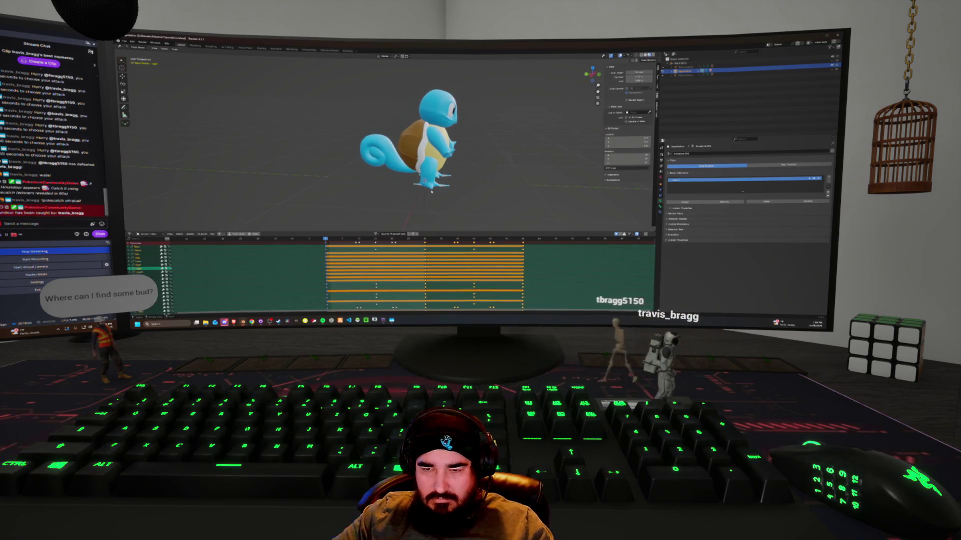
{"action": "left_click_drag", "start_coordinate": [323, 241], "coordinate": [428, 306]}
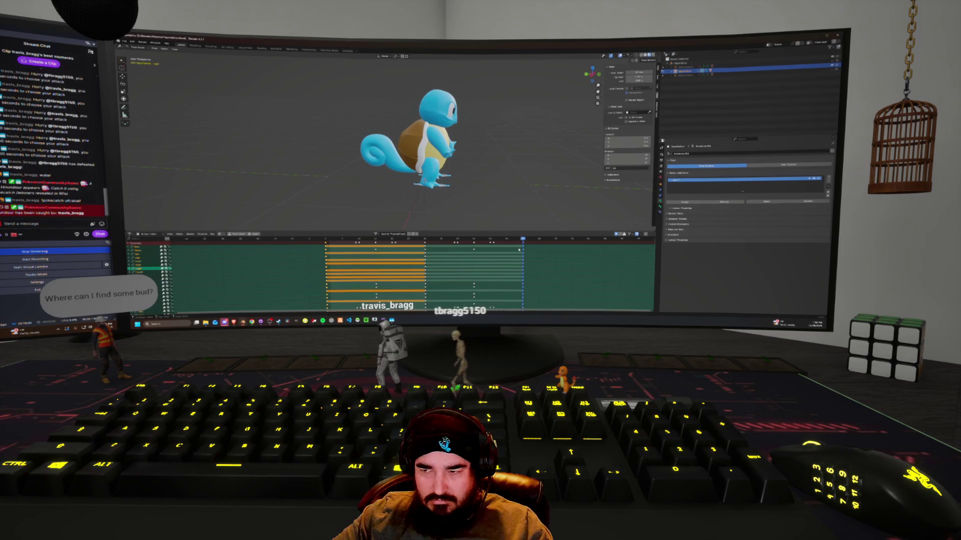
{"action": "left_click", "coordinate": [425, 238]}
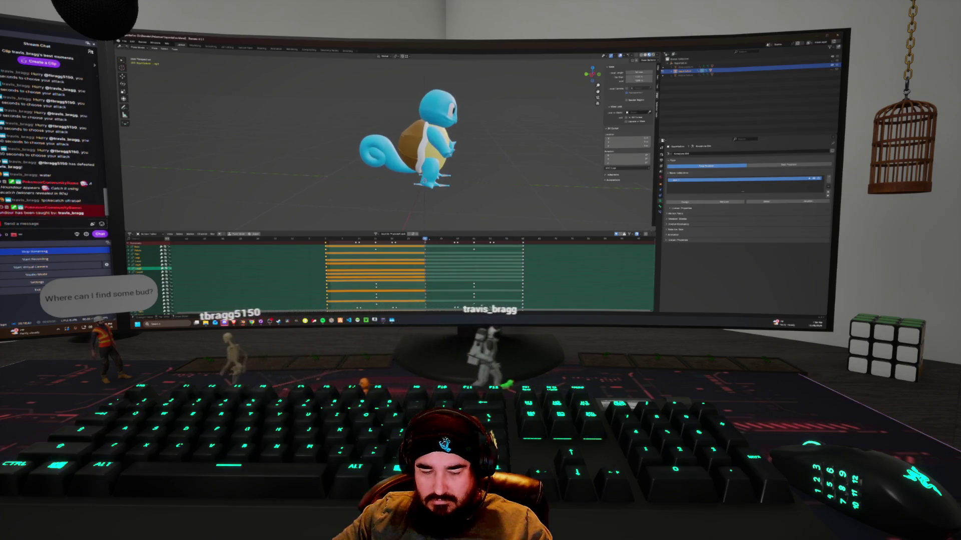
{"action": "key", "text": "ctrl+c"}
{"action": "key", "text": "ctrl+v"}
Step frames back and forth to check the pasted pose, deselecting the first keyframe column.
{"action": "left_click", "coordinate": [395, 238]}
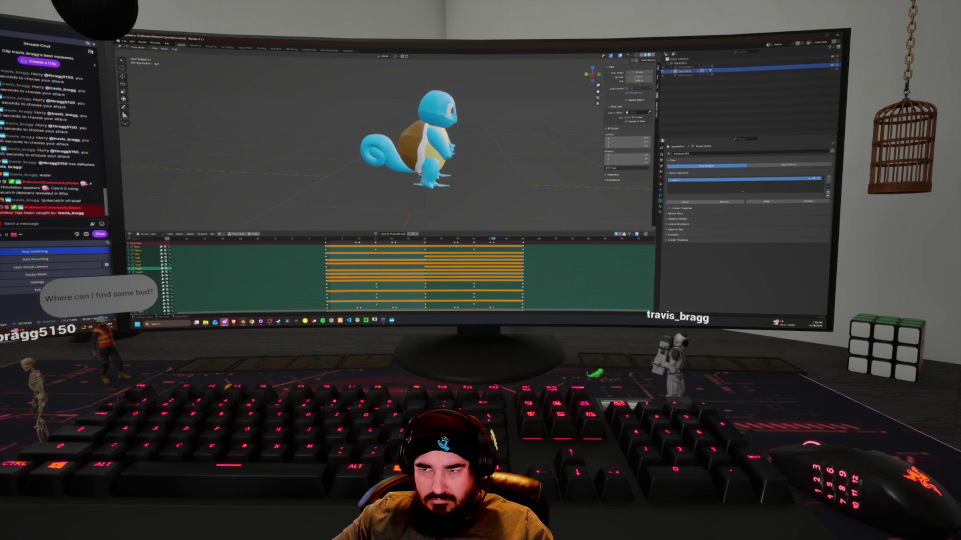
{"action": "key", "text": "Right"}
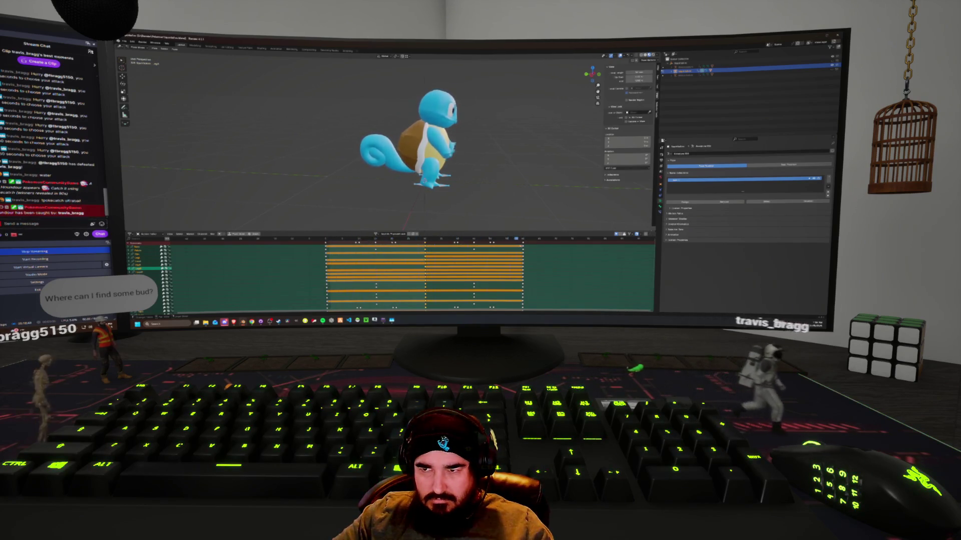
{"action": "key", "text": "Left"}
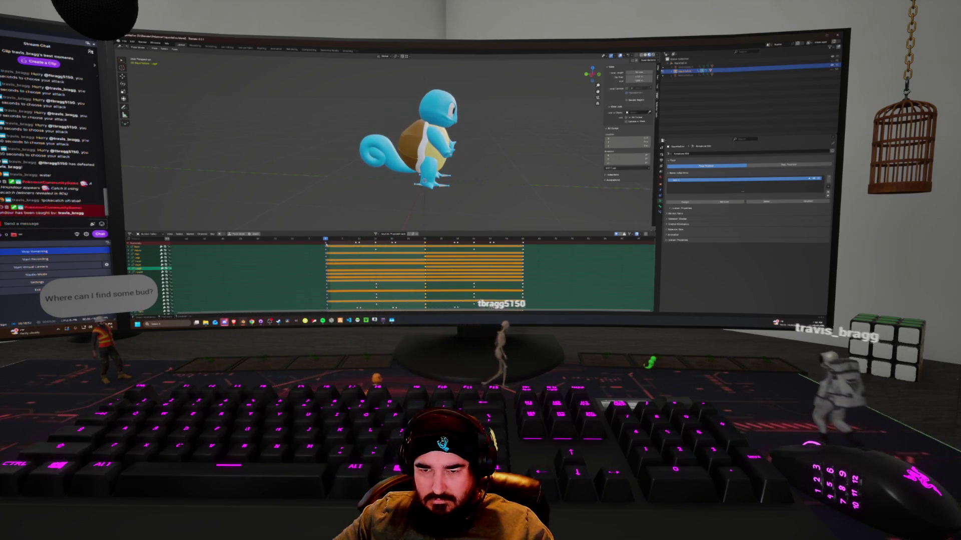
{"action": "key", "text": "]"}
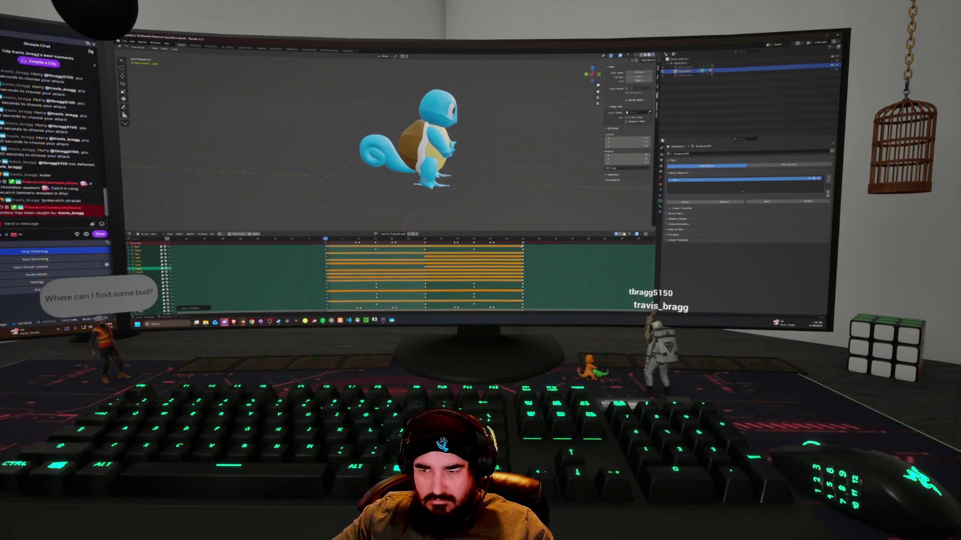
{"action": "scroll", "coordinate": [425, 276], "scroll_direction": "up", "scroll_amount": 2}
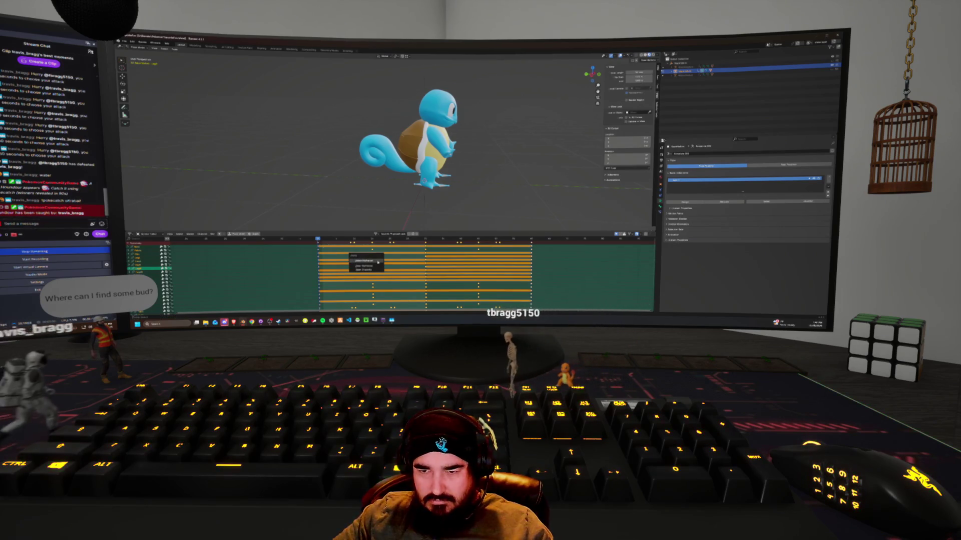
Delete the selected keyframes, play the animation, and select all keyframes in the action.
{"action": "left_click", "coordinate": [378, 262]}
{"action": "key", "text": "space"}
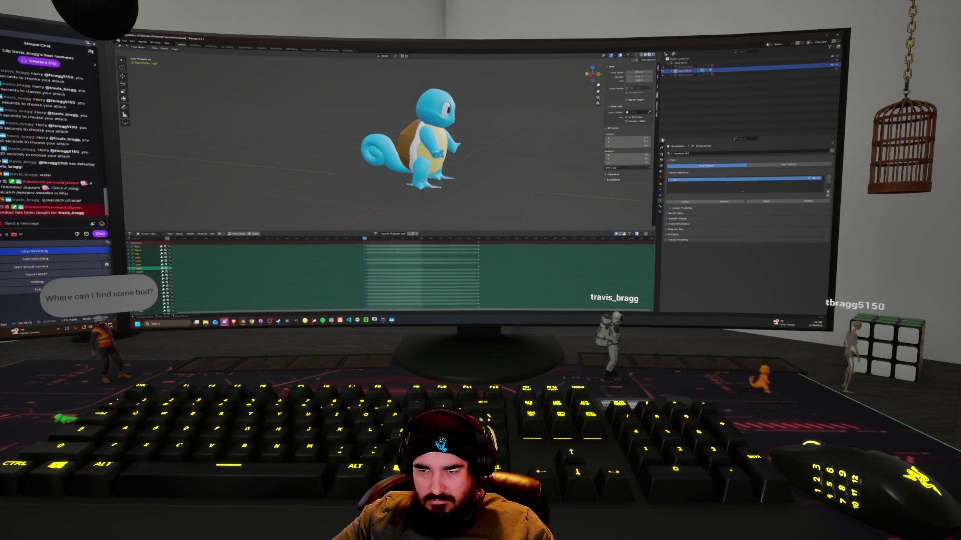
{"action": "scroll", "coordinate": [423, 275], "scroll_direction": "up", "scroll_amount": 2}
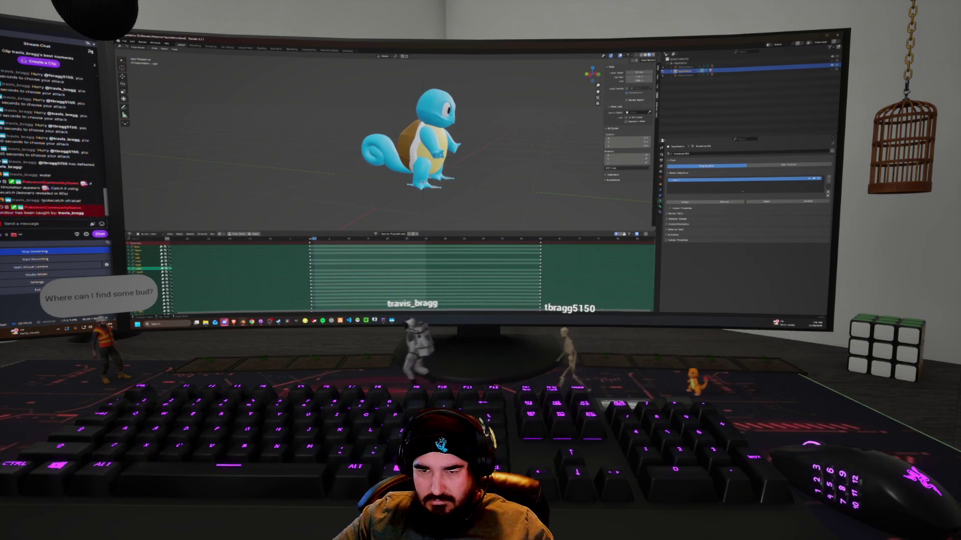
{"action": "key", "text": "a"}
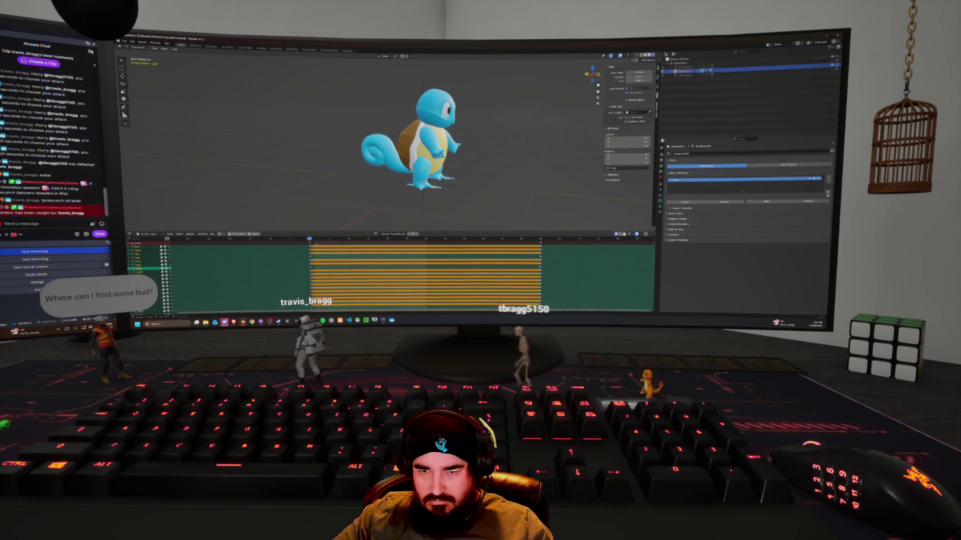
{"action": "left_click", "coordinate": [309, 243]}
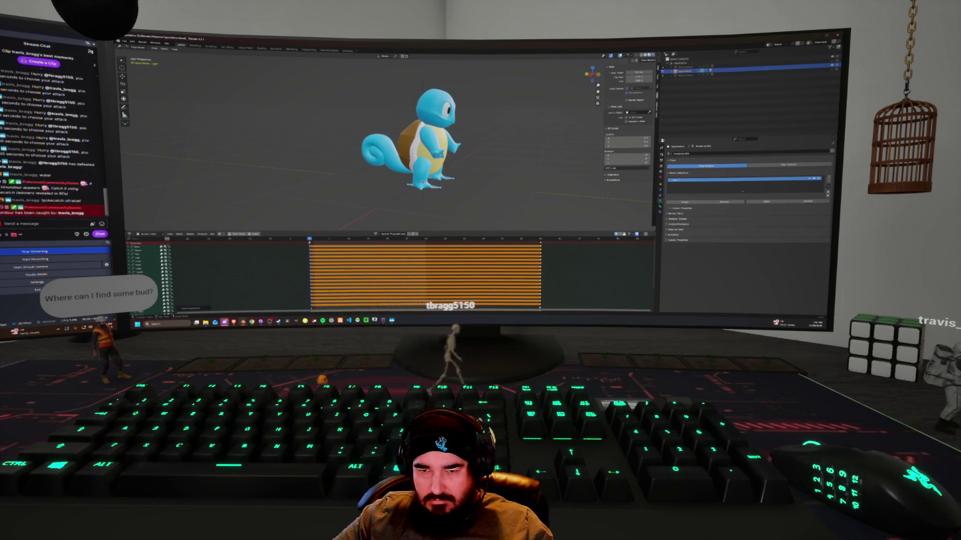
Orbit around Squirtle to the front and send 'wait' in the stream chat.
{"action": "scroll", "coordinate": [418, 197], "scroll_direction": "up", "scroll_amount": 4}
{"action": "scroll", "coordinate": [391, 145], "scroll_direction": "down", "scroll_amount": 3}
{"action": "middle_click_drag", "start_coordinate": [391, 145], "coordinate": [466, 145]}
{"action": "middle_click_drag", "start_coordinate": [300, 174], "coordinate": [255, 174]}
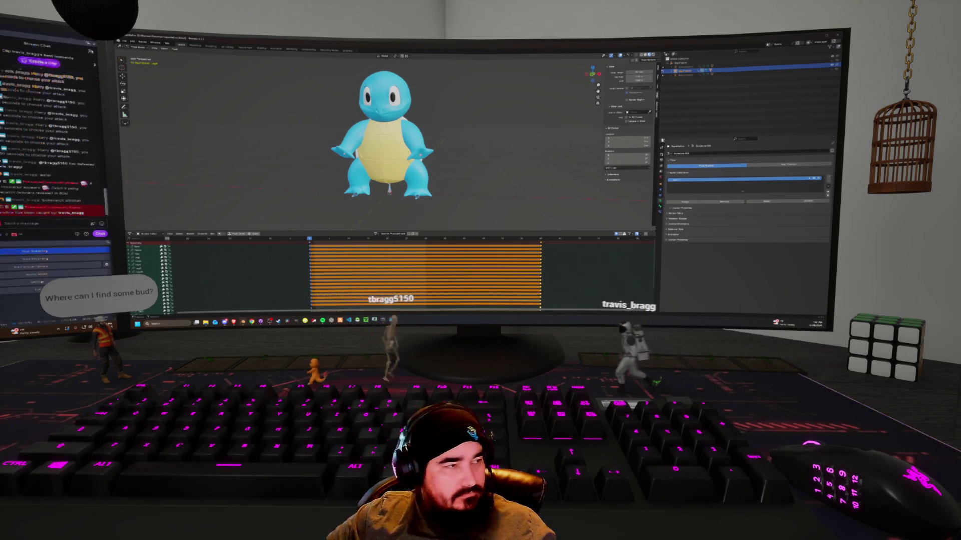
{"action": "type", "text": "wait"}
{"action": "key", "text": "Return"}
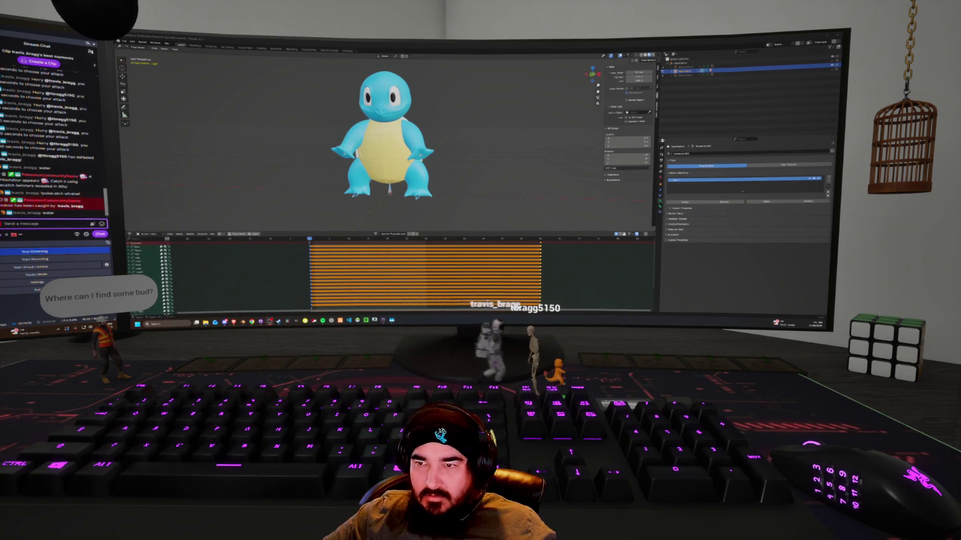
Scale the attack keyframes into a shorter span, check a later frame, and switch to Chrome.
{"action": "mouse_move", "coordinate": [381, 150]}
{"action": "middle_mouse_down"}
{"action": "mouse_move", "coordinate": [442, 150]}
{"action": "mouse_move", "coordinate": [386, 155]}
{"action": "middle_mouse_up"}
{"action": "scroll", "coordinate": [421, 145], "scroll_direction": "up", "scroll_amount": 3}
{"action": "scroll", "coordinate": [420, 145], "scroll_direction": "down", "scroll_amount": 4}
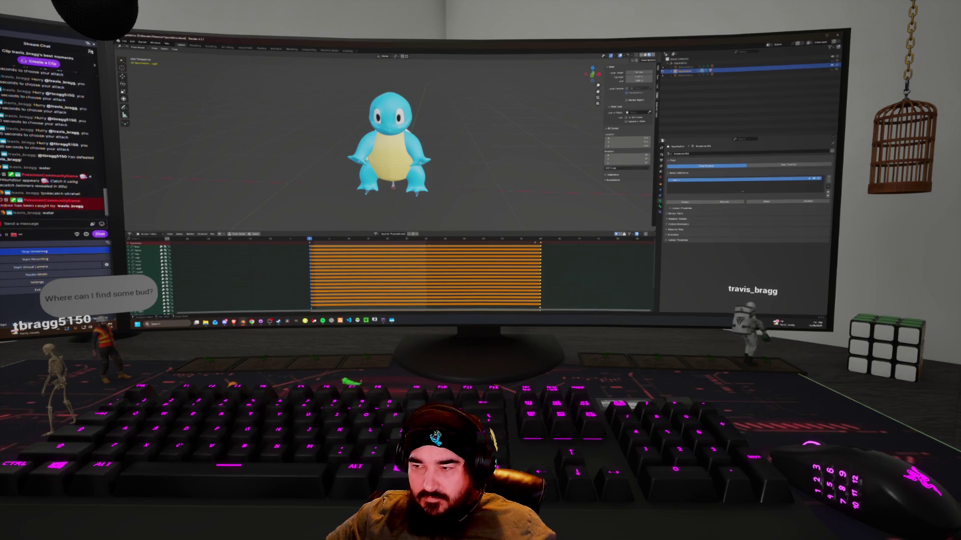
{"action": "key", "text": "s"}
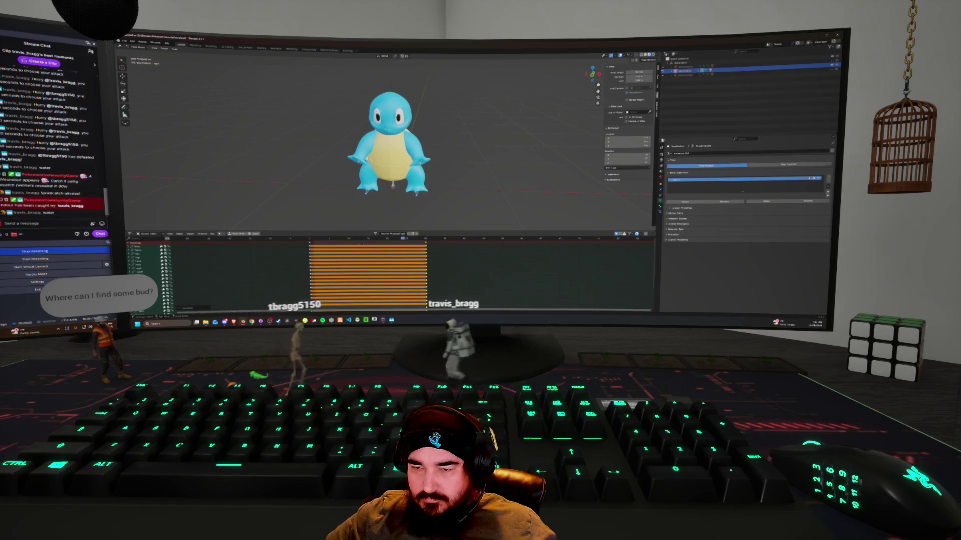
{"action": "left_click", "coordinate": [368, 239]}
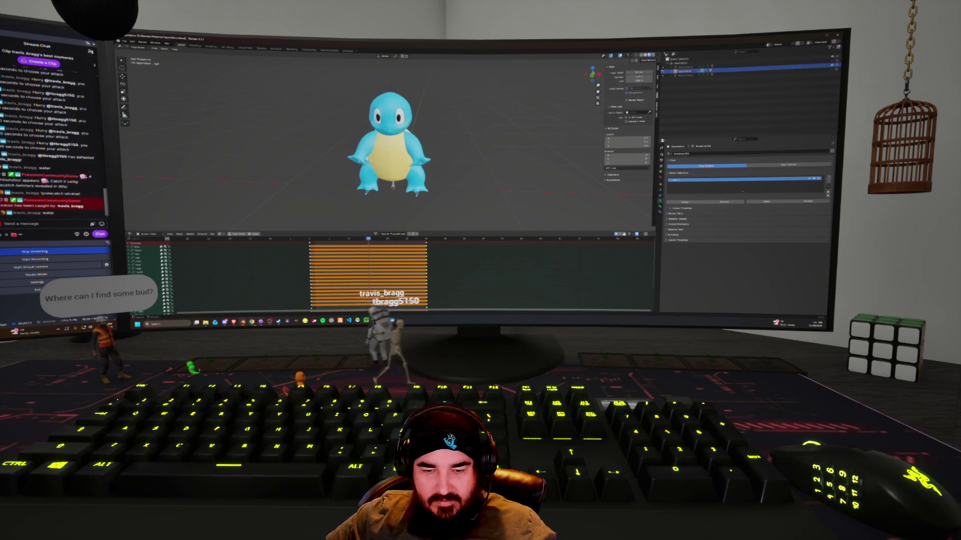
{"action": "key", "text": "alt+Tab"}
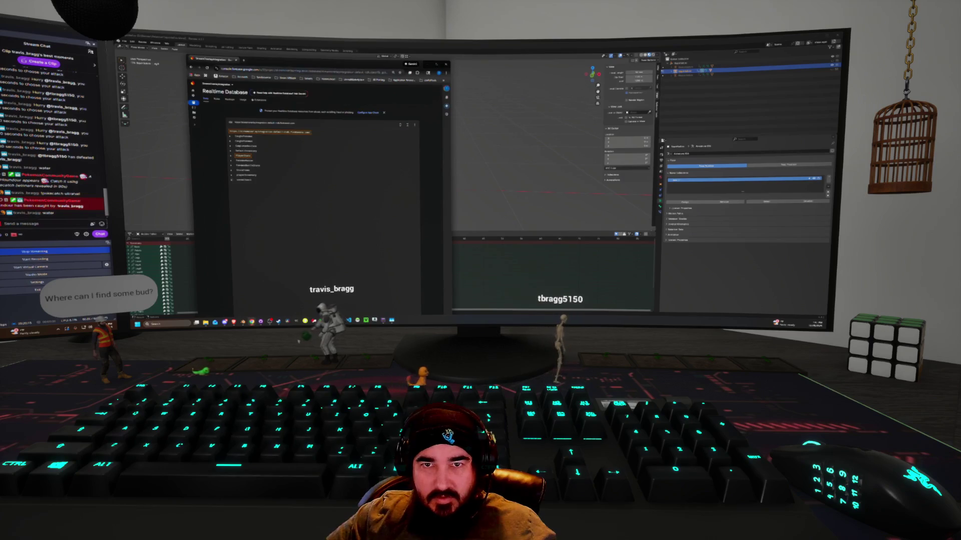
Maximize Chrome, Google 'squirtle attack list', and open the Squirtle Pokédex result.
{"action": "left_click", "coordinate": [244, 61]}
{"action": "key", "text": "super+Up"}
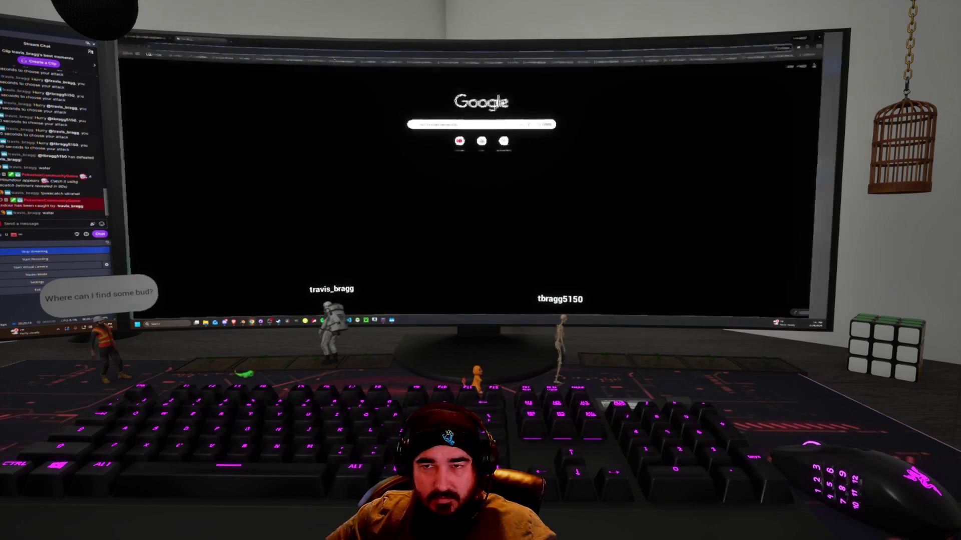
{"action": "left_click", "coordinate": [478, 124]}
{"action": "type", "text": "uirtle w"}
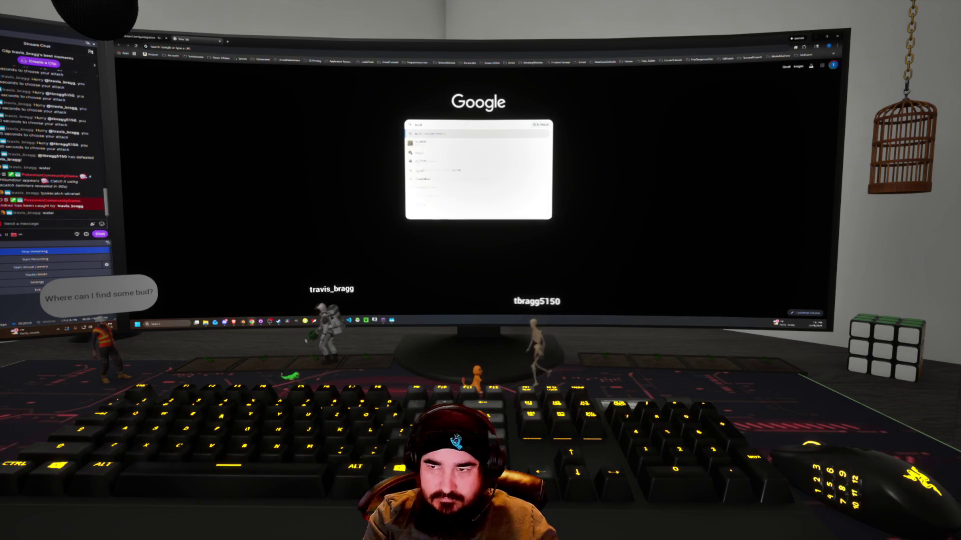
{"action": "type", "text": "tta"}
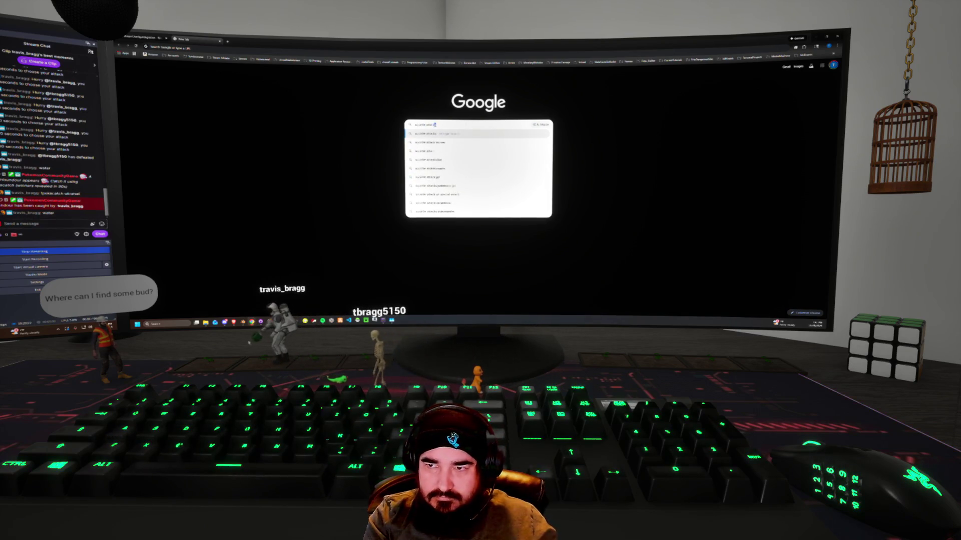
{"action": "key", "text": "Return"}
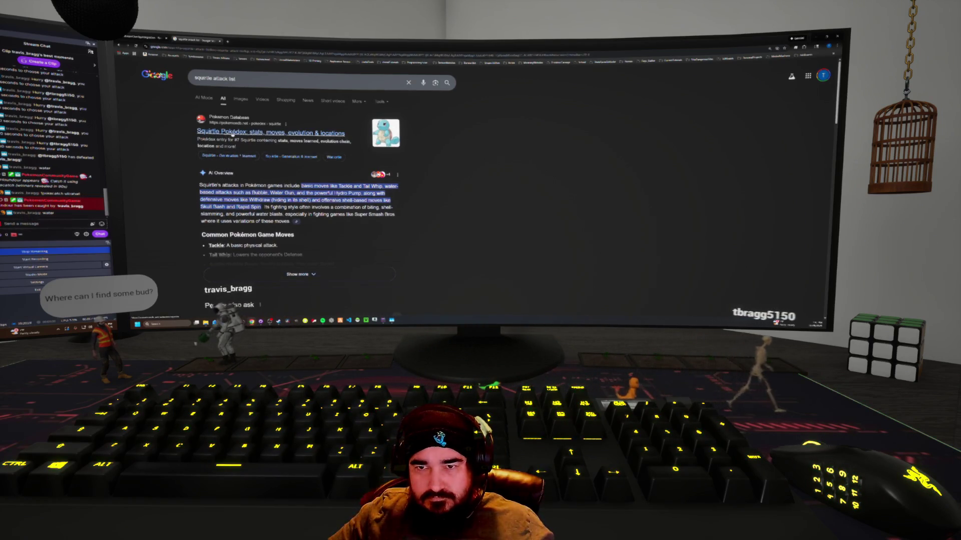
{"action": "left_click", "coordinate": [234, 134]}
Scroll to Squirtle's moves tables and view the Water Gun move details.
{"action": "scroll", "coordinate": [444, 228], "scroll_direction": "down", "scroll_amount": 3}
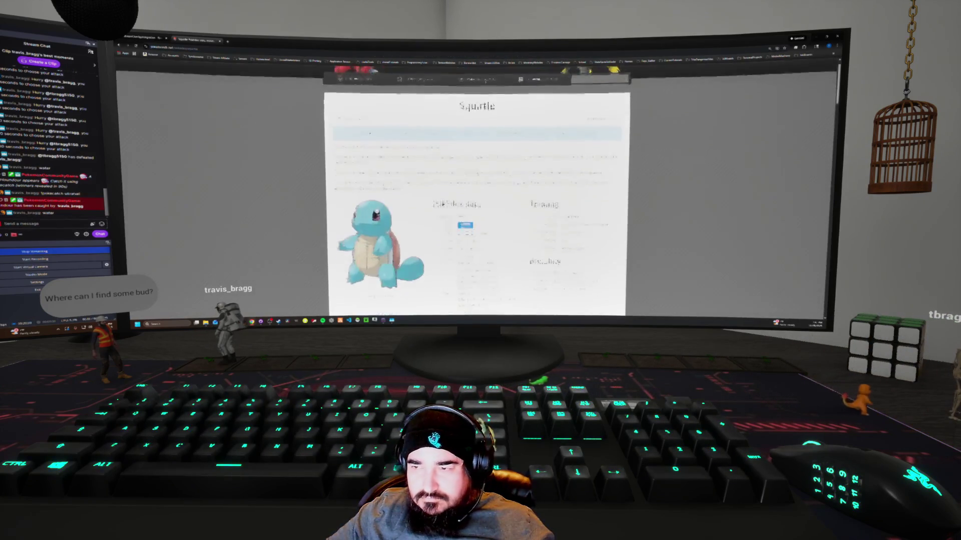
{"action": "scroll", "coordinate": [444, 229], "scroll_direction": "down", "scroll_amount": 5}
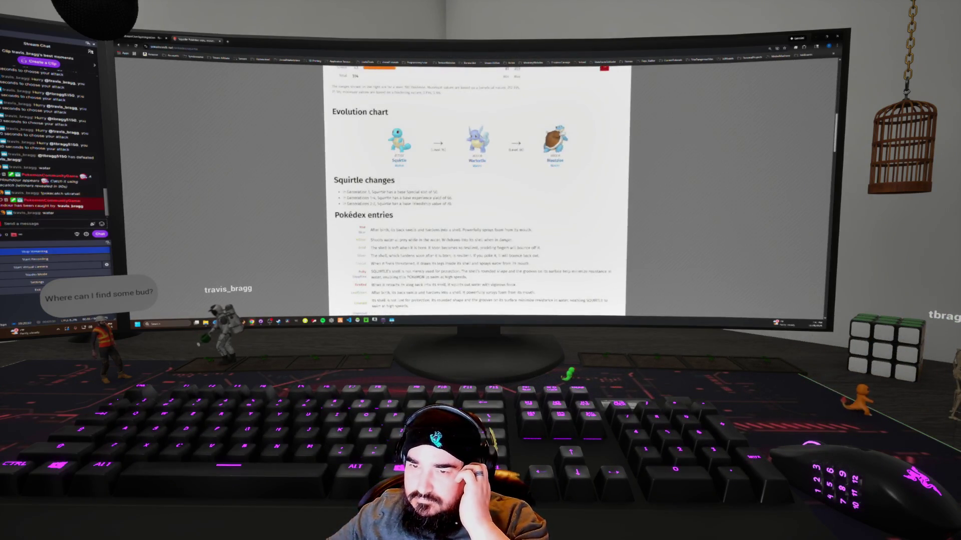
{"action": "scroll", "coordinate": [476, 190], "scroll_direction": "down", "scroll_amount": 10}
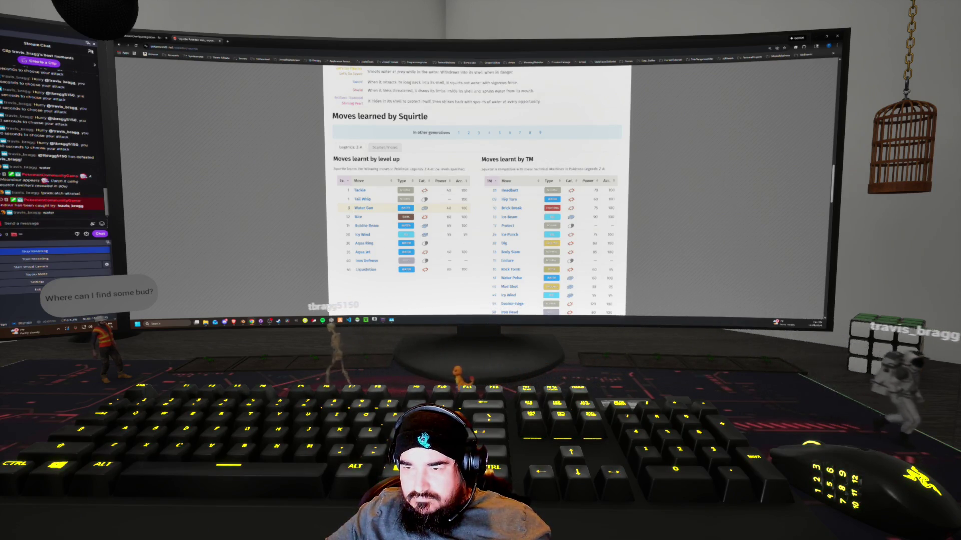
{"action": "left_click", "coordinate": [349, 208]}
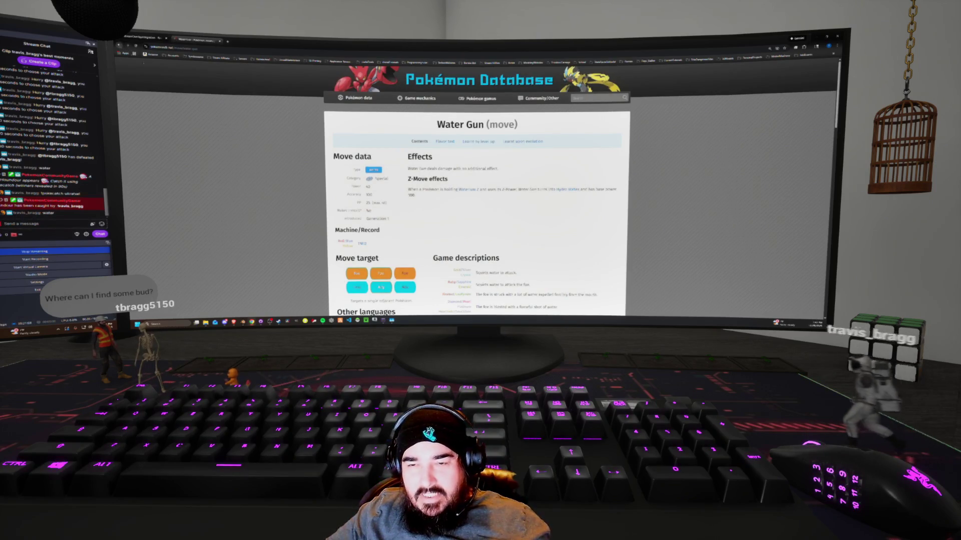
{"action": "key", "text": "alt+Left"}
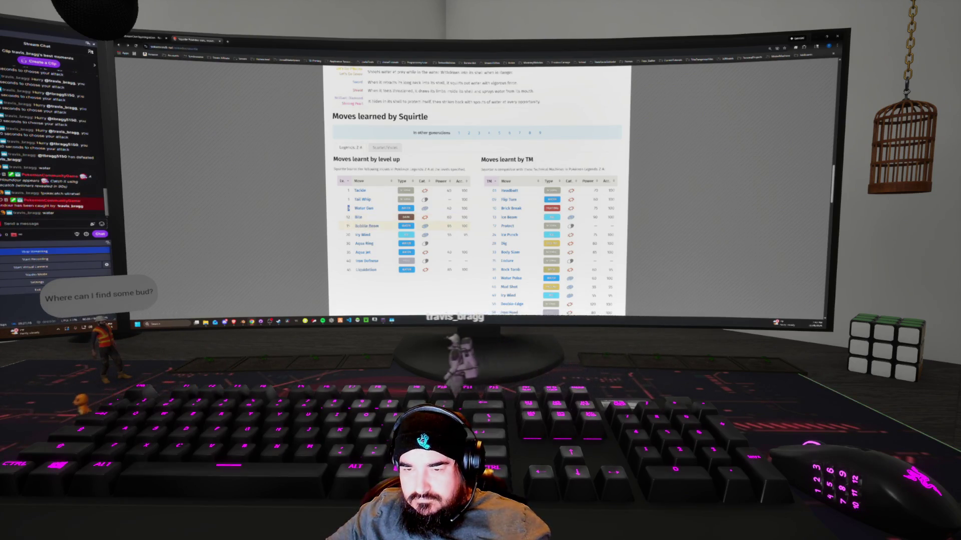
Review Squirtle's Generation 1 learnset, then switch back to Blender.
{"action": "scroll", "coordinate": [391, 269], "scroll_direction": "down", "scroll_amount": 5}
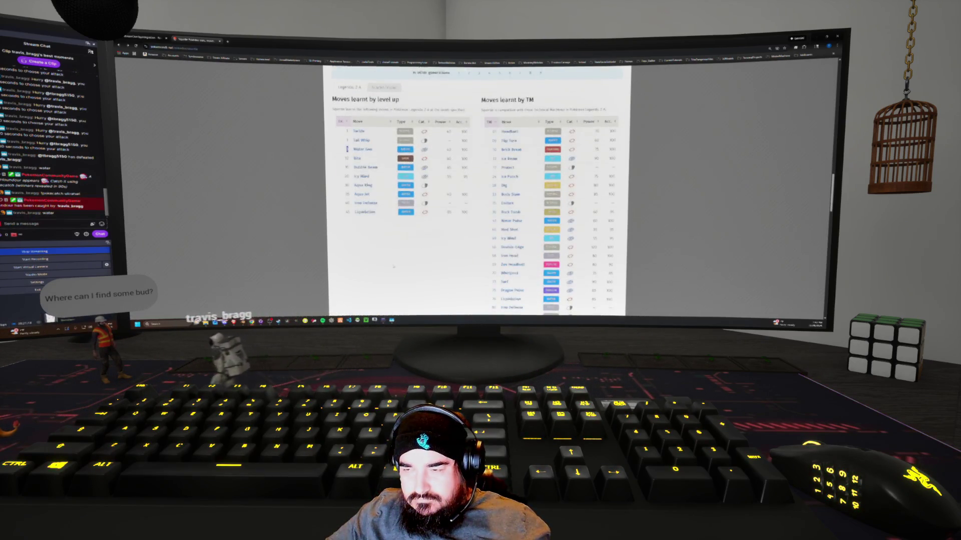
{"action": "scroll", "coordinate": [391, 269], "scroll_direction": "down", "scroll_amount": 3}
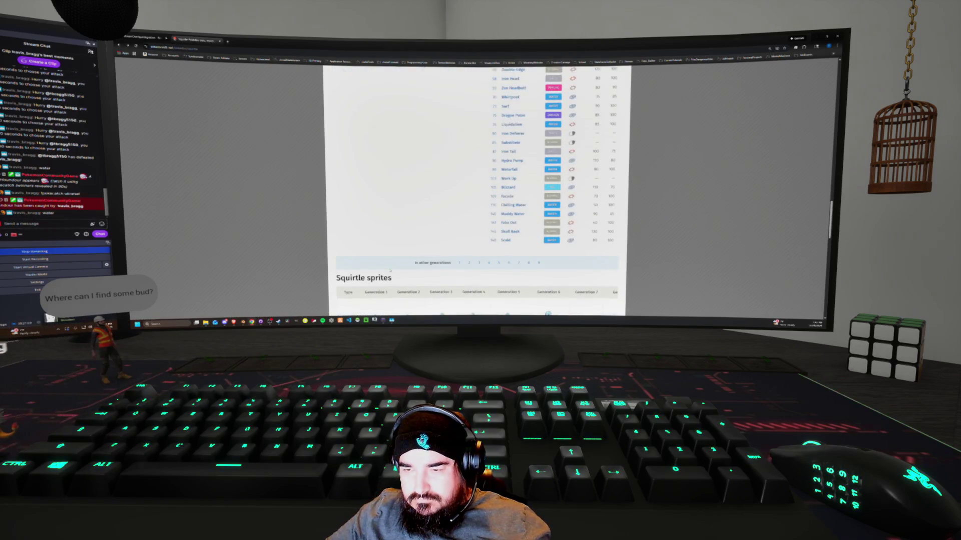
{"action": "left_click", "coordinate": [459, 264]}
{"action": "scroll", "coordinate": [460, 264], "scroll_direction": "down", "scroll_amount": 3}
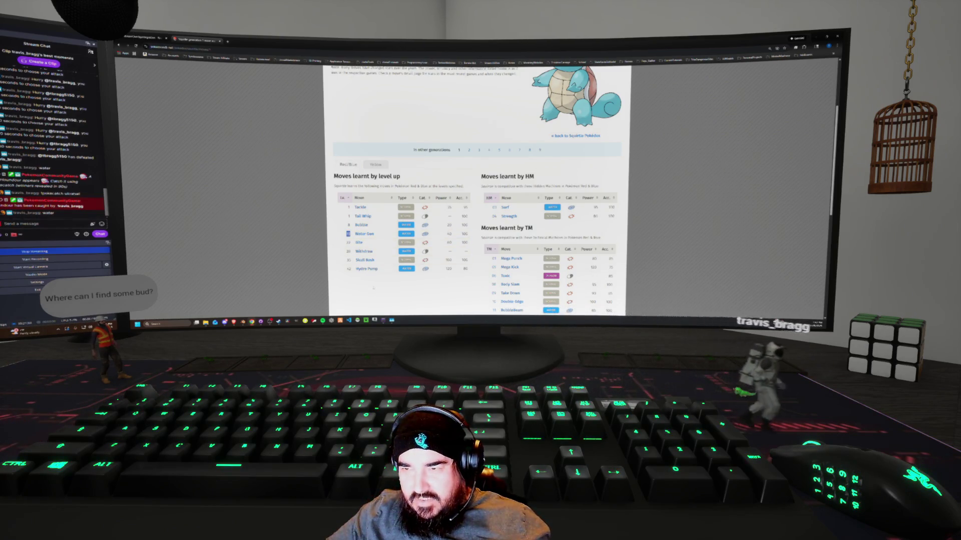
{"action": "scroll", "coordinate": [385, 284], "scroll_direction": "up", "scroll_amount": 3}
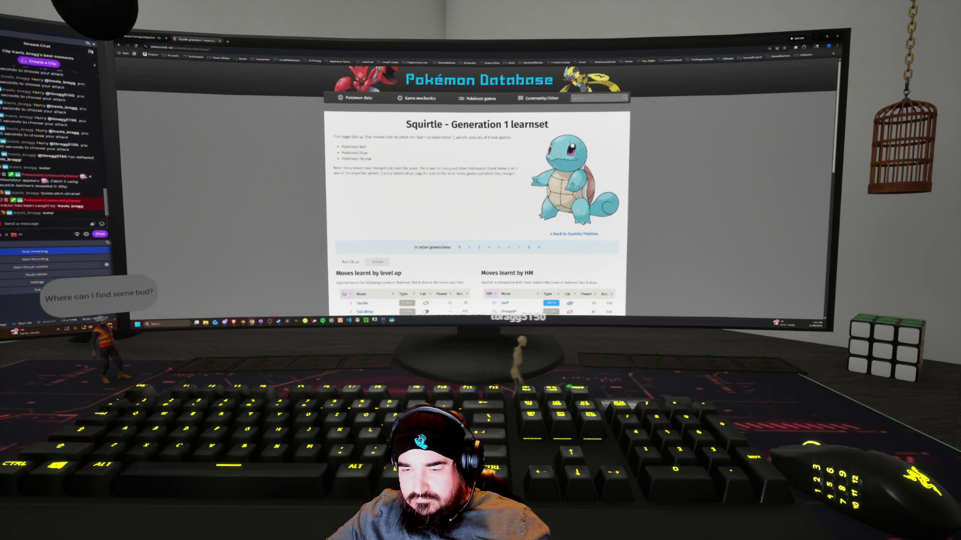
{"action": "scroll", "coordinate": [386, 291], "scroll_direction": "down", "scroll_amount": 3}
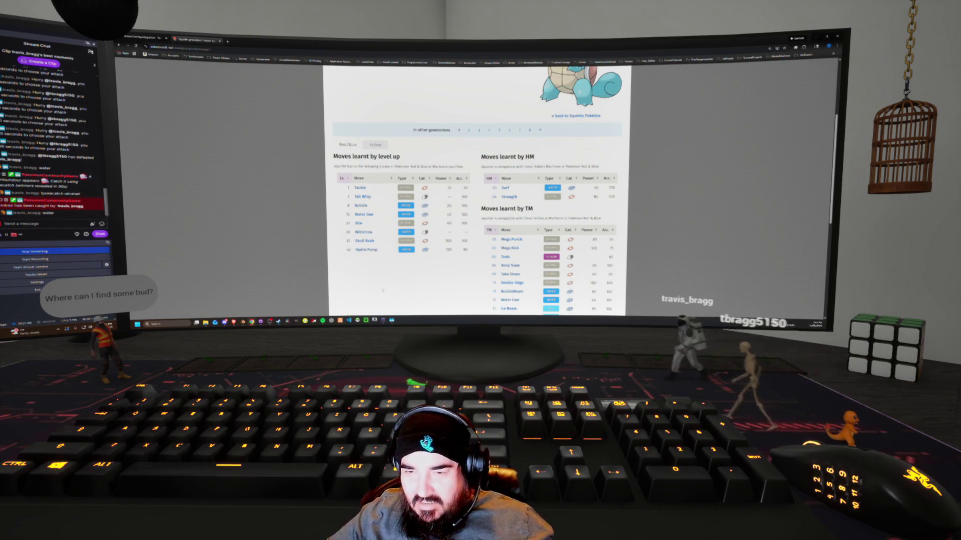
{"action": "scroll", "coordinate": [384, 290], "scroll_direction": "up", "scroll_amount": 3}
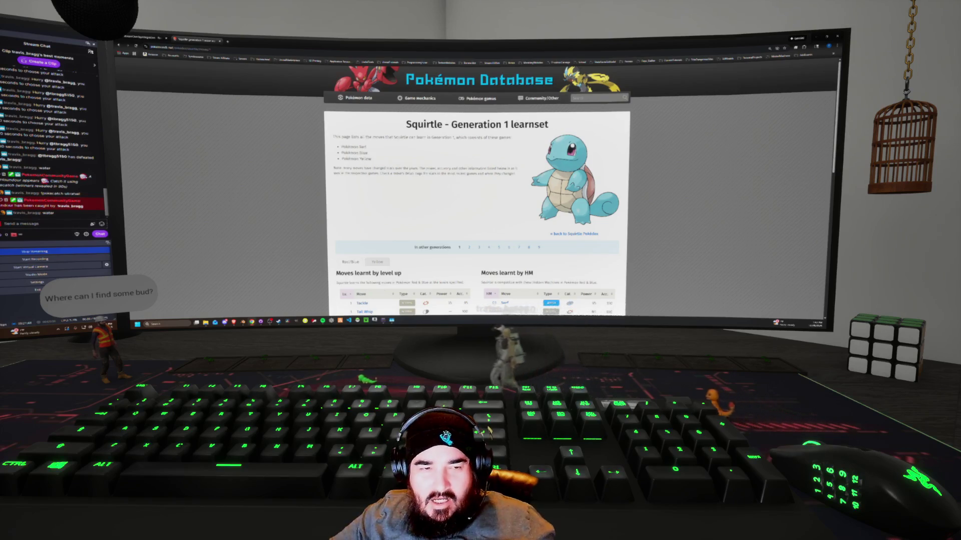
{"action": "scroll", "coordinate": [370, 217], "scroll_direction": "down", "scroll_amount": 3}
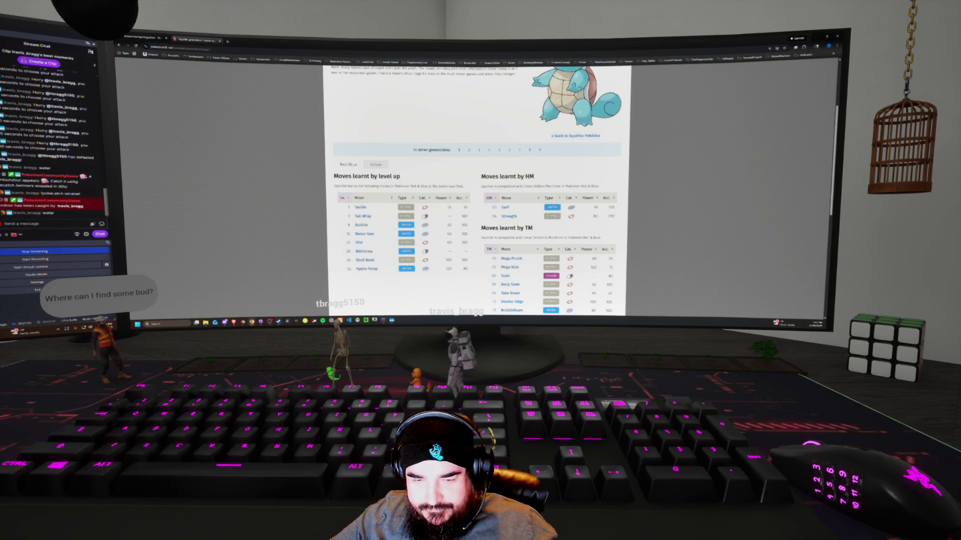
{"action": "key", "text": "alt+Tab"}
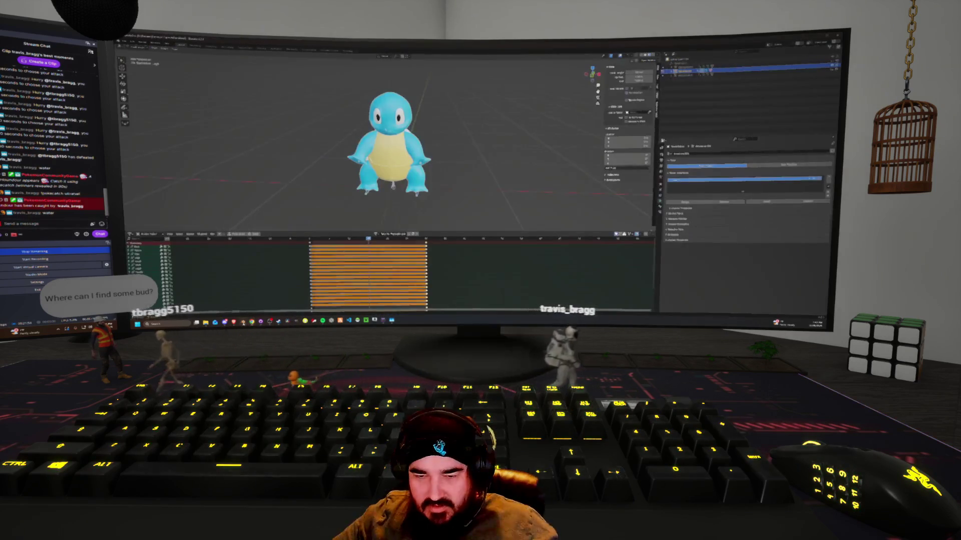
Orbit around Squirtle and scrub between adjacent frames to compare its pose.
{"action": "middle_click_drag", "start_coordinate": [391, 150], "coordinate": [441, 151]}
{"action": "middle_click_drag", "start_coordinate": [439, 206], "coordinate": [339, 219]}
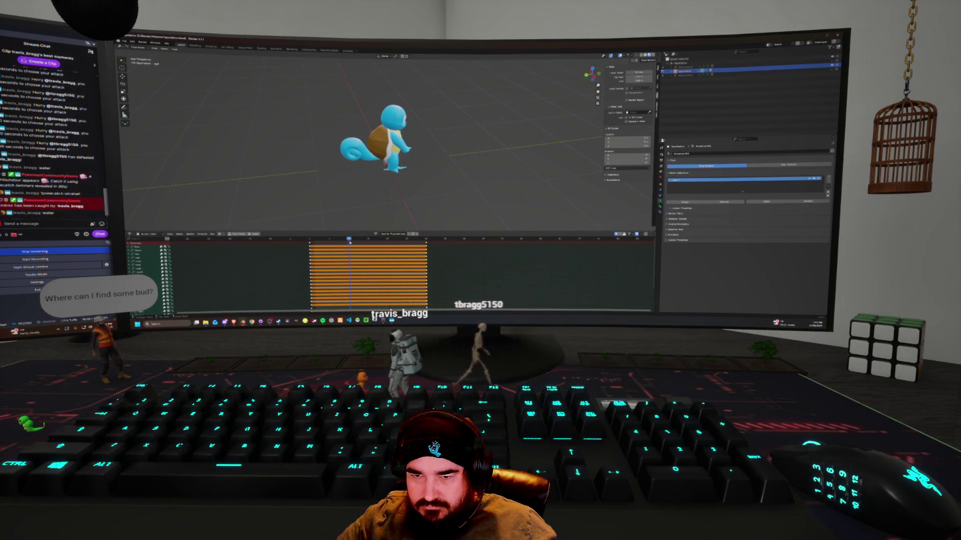
{"action": "left_click", "coordinate": [351, 243]}
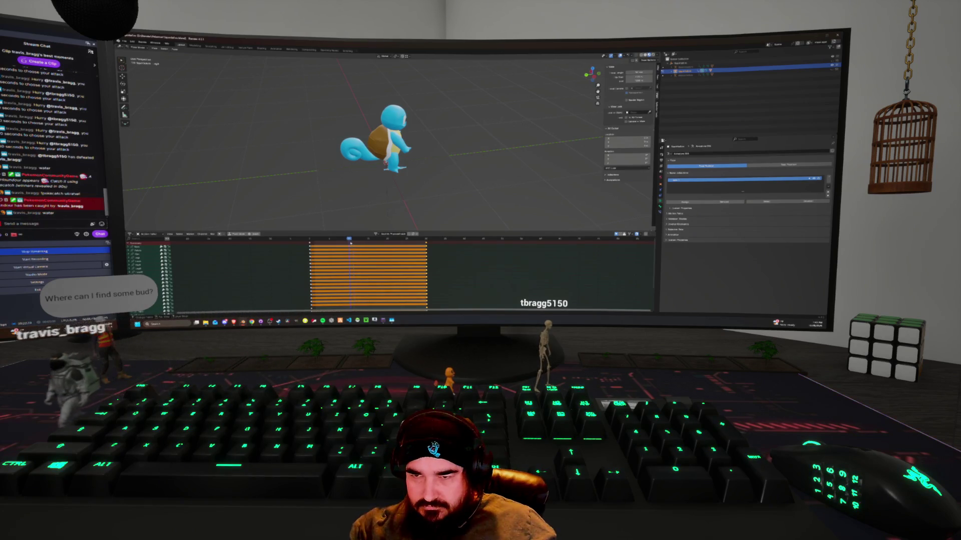
{"action": "left_click", "coordinate": [349, 240]}
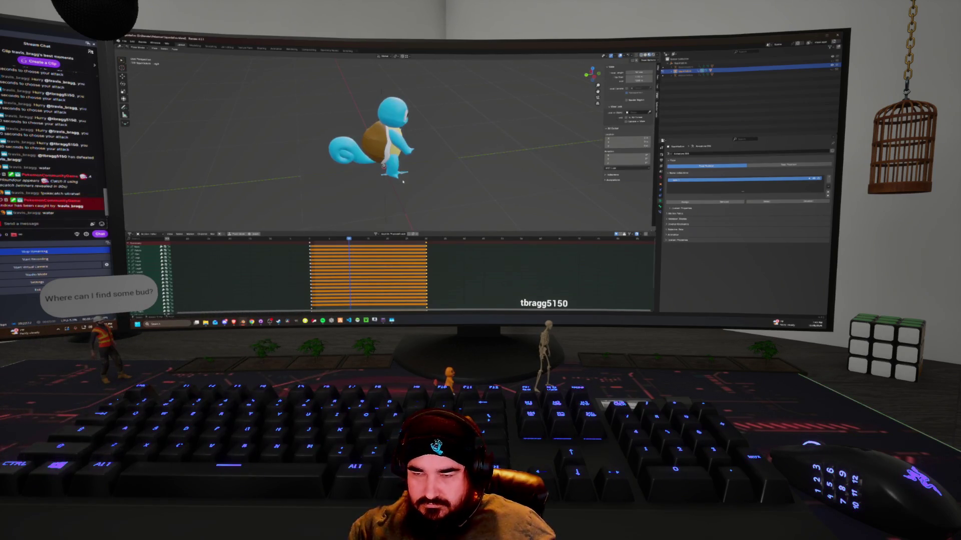
{"action": "mouse_move", "coordinate": [370, 199]}
{"action": "middle_mouse_down"}
{"action": "mouse_move", "coordinate": [387, 204]}
{"action": "mouse_move", "coordinate": [383, 216]}
{"action": "middle_mouse_up"}
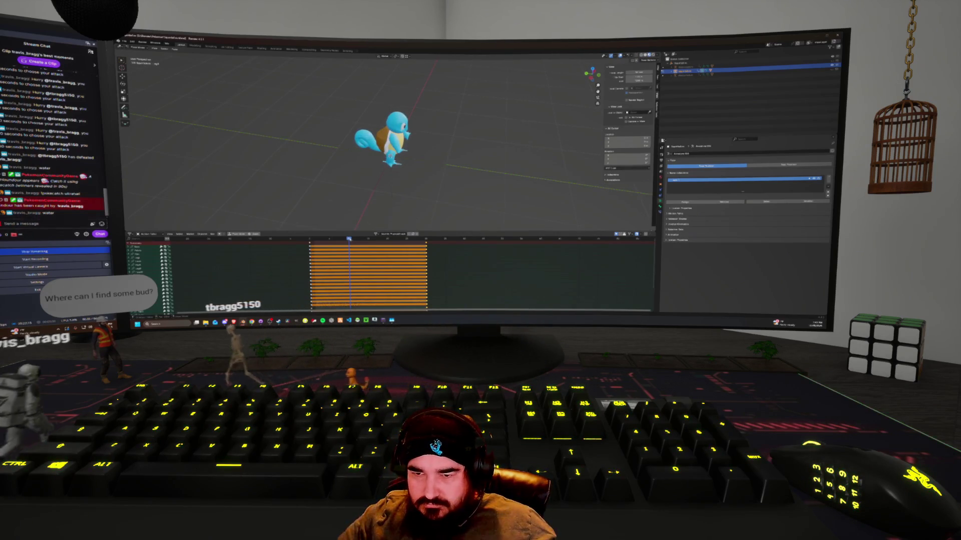
Zoom in, switch the viewport to Rendered shading, and deselect all bones.
{"action": "scroll", "coordinate": [385, 145], "scroll_direction": "up", "scroll_amount": 2}
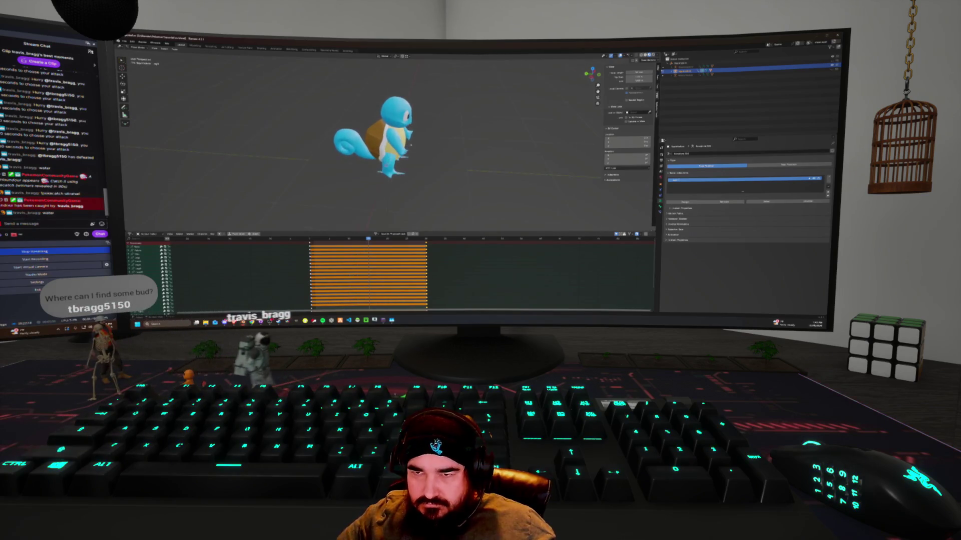
{"action": "key", "text": "z"}
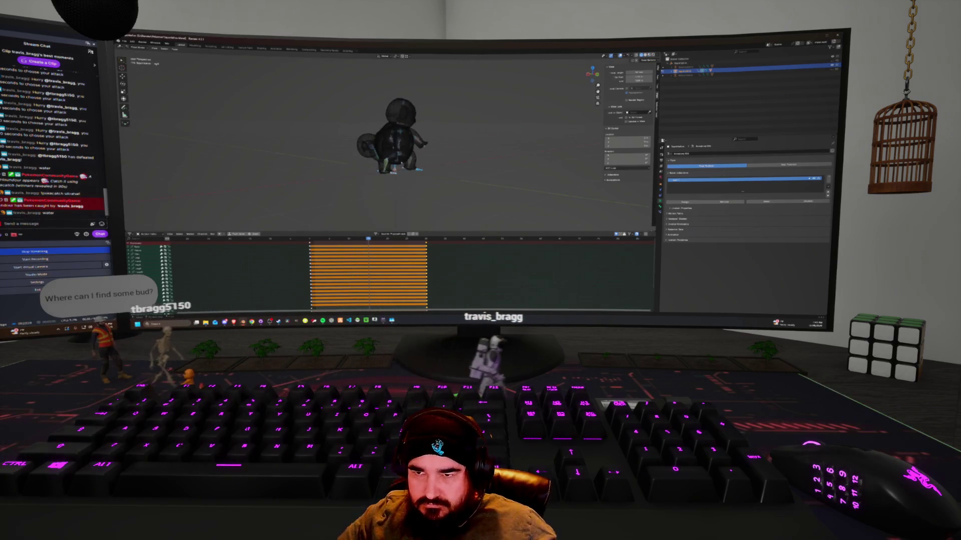
{"action": "left_click", "coordinate": [422, 168]}
Move the posed rig to its new position and confirm it.
{"action": "mouse_move", "coordinate": [422, 168]}
{"action": "middle_mouse_down"}
{"action": "mouse_move", "coordinate": [445, 152]}
{"action": "mouse_move", "coordinate": [396, 194]}
{"action": "mouse_move", "coordinate": [505, 179]}
{"action": "middle_mouse_up"}
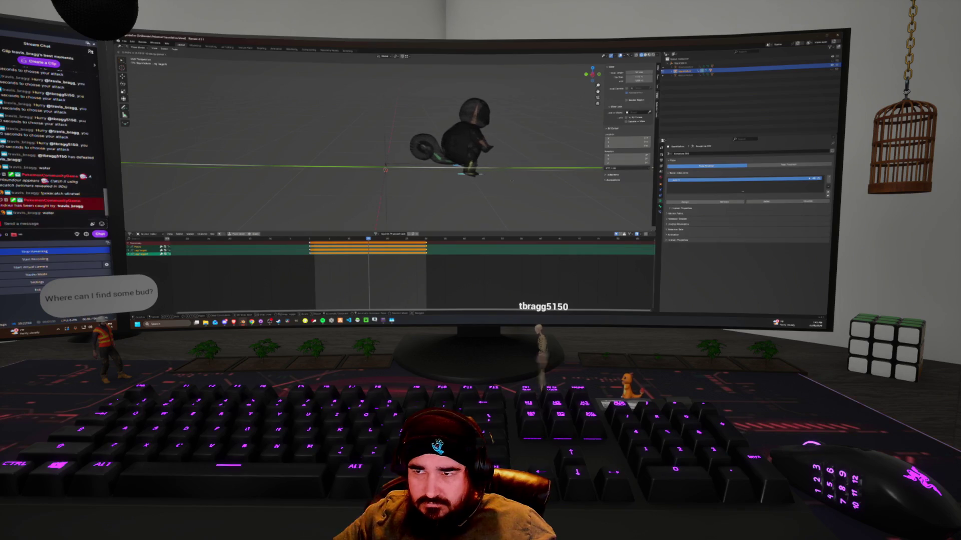
{"action": "key", "text": "Return"}
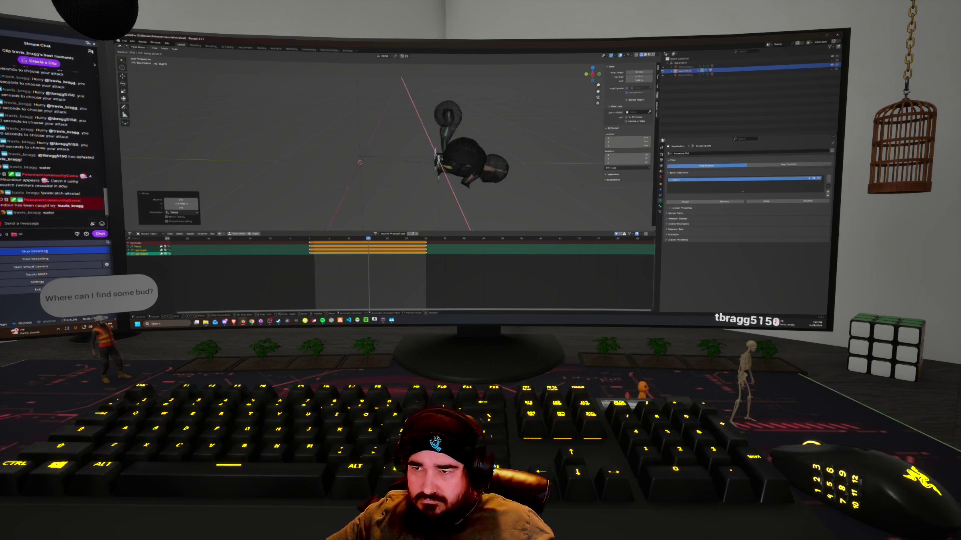
Cancel the stray rotation, switch to Right Ortho view, and rotate the rig.
{"action": "key", "text": "Escape"}
{"action": "key", "text": "KP_1"}
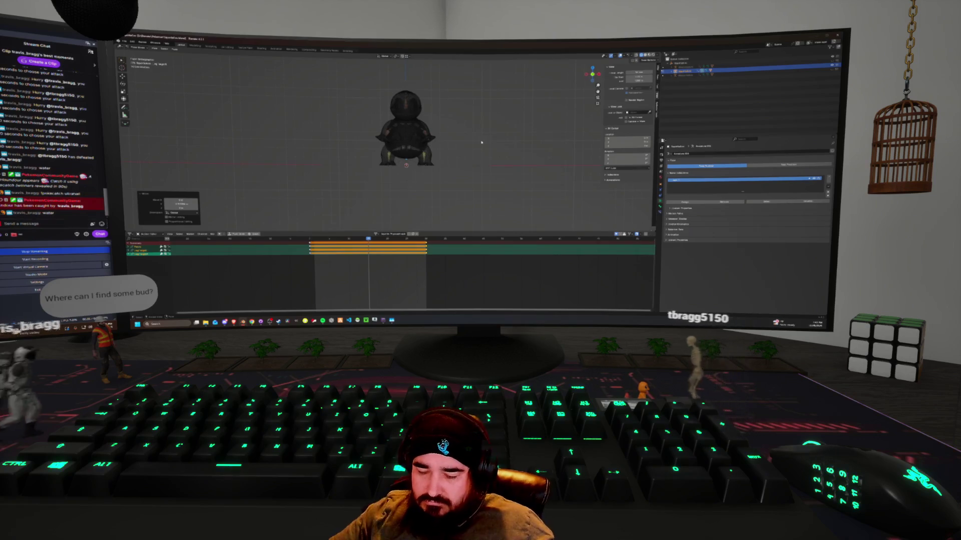
{"action": "key", "text": "KP_3"}
{"action": "key", "text": "r"}
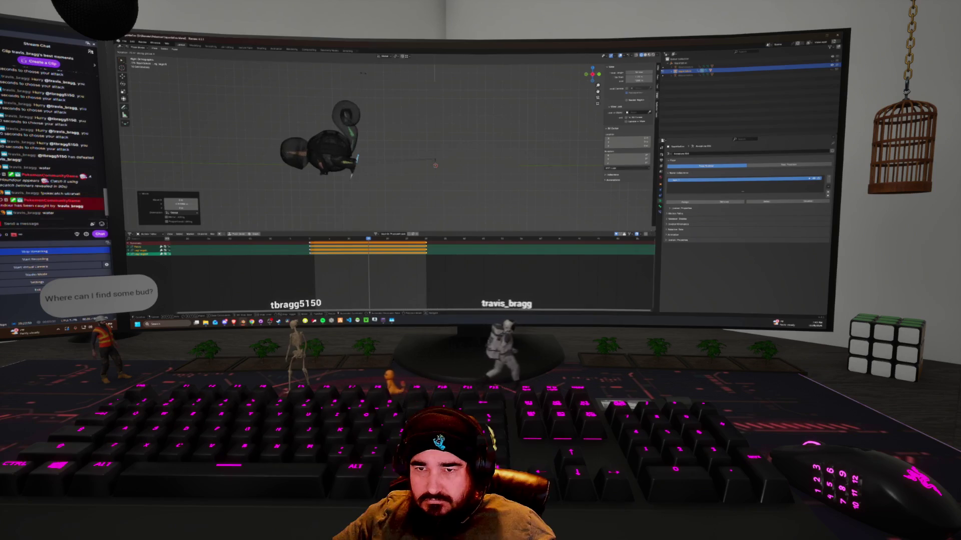
{"action": "left_click", "coordinate": [353, 73]}
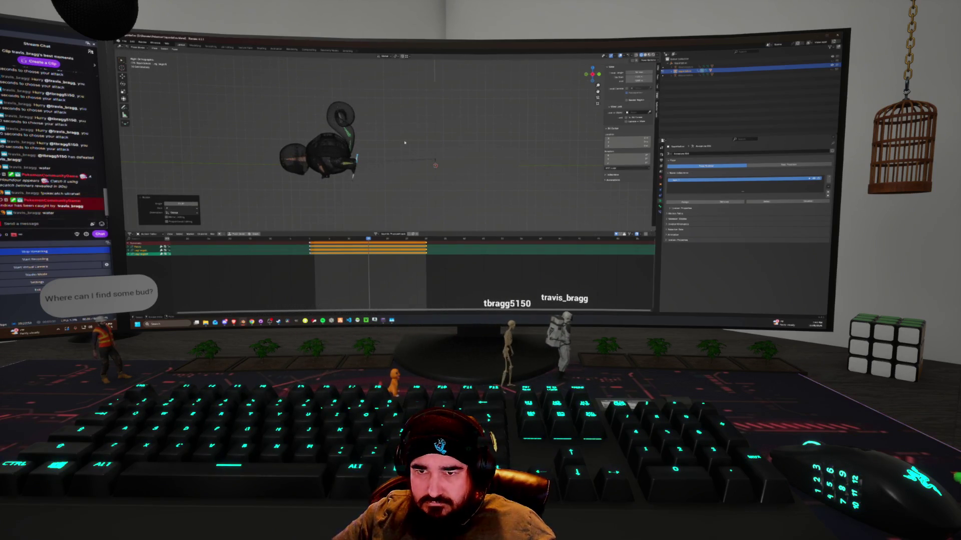
Rotate the rig around Z, keyframe the pose, and play the animation.
{"action": "key", "text": "r"}
{"action": "key", "text": "z"}
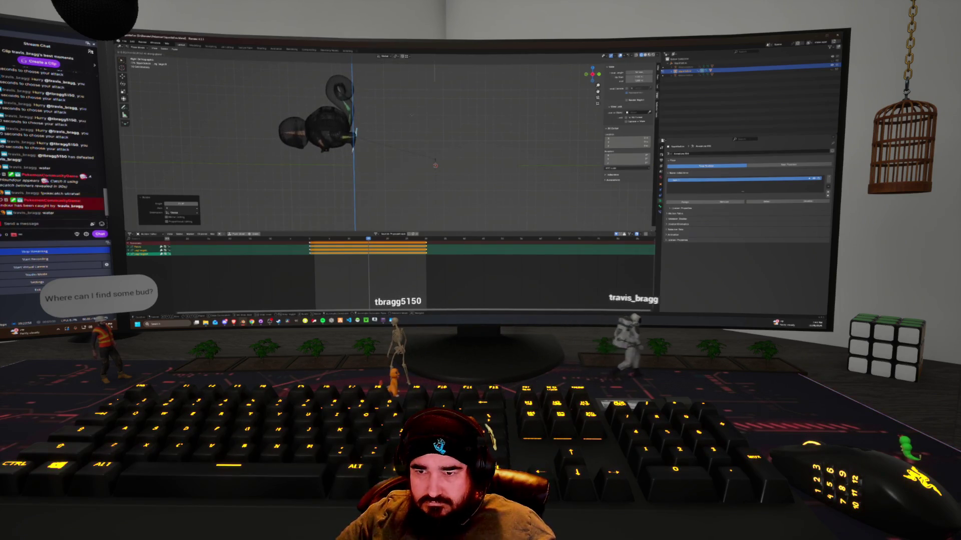
{"action": "left_click", "coordinate": [413, 115]}
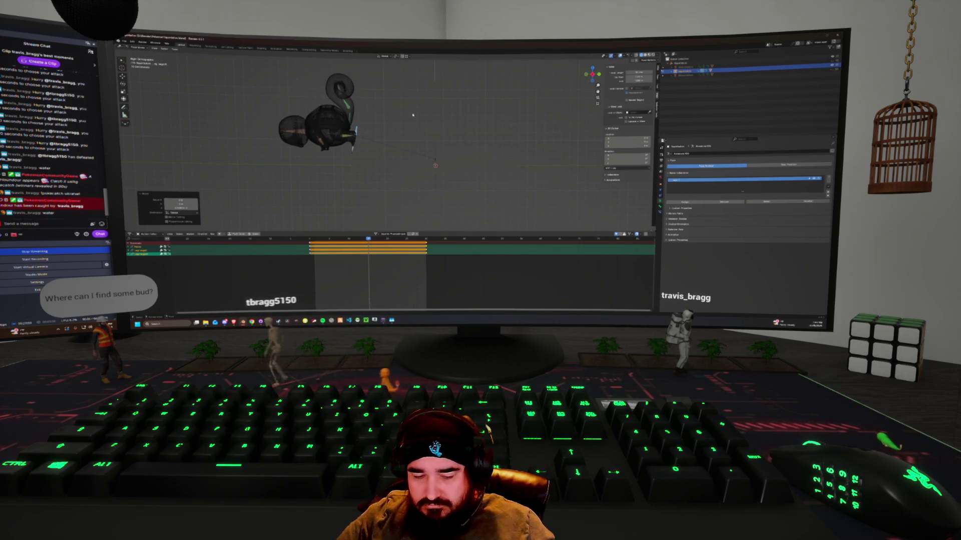
{"action": "key", "text": "i"}
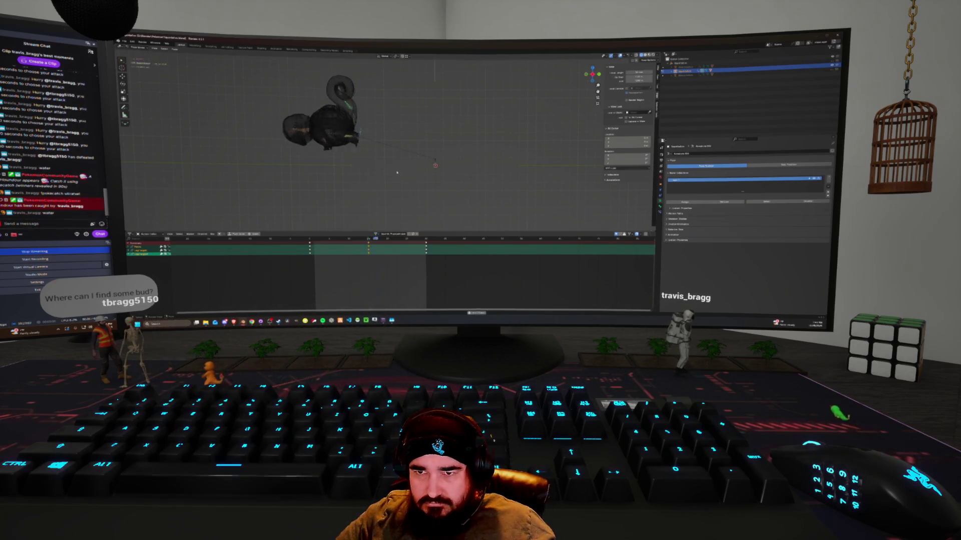
{"action": "key", "text": "space"}
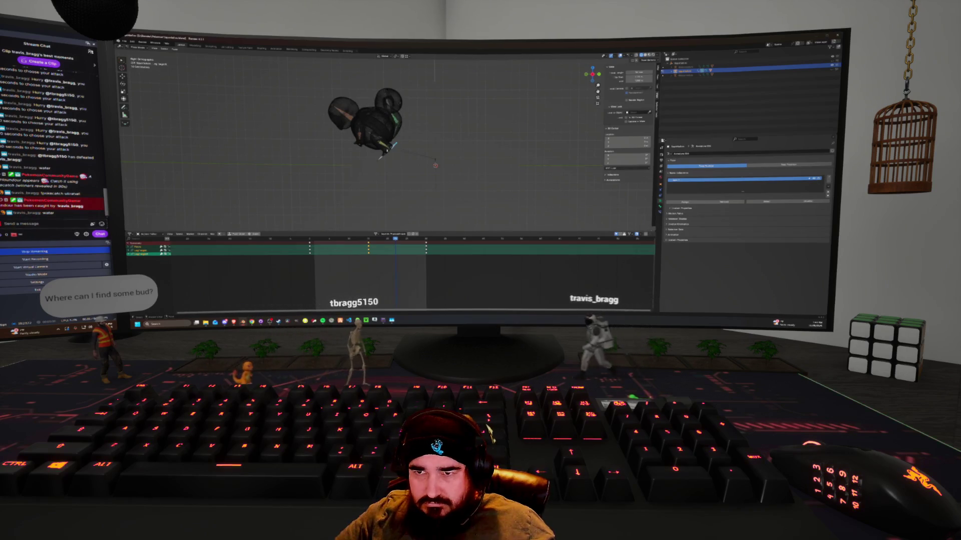
Zoom in and try rotating the tail bone, toggling shading modes and undoing.
{"action": "scroll", "coordinate": [394, 164], "scroll_direction": "up", "scroll_amount": 3}
{"action": "scroll", "coordinate": [419, 126], "scroll_direction": "up", "scroll_amount": 2}
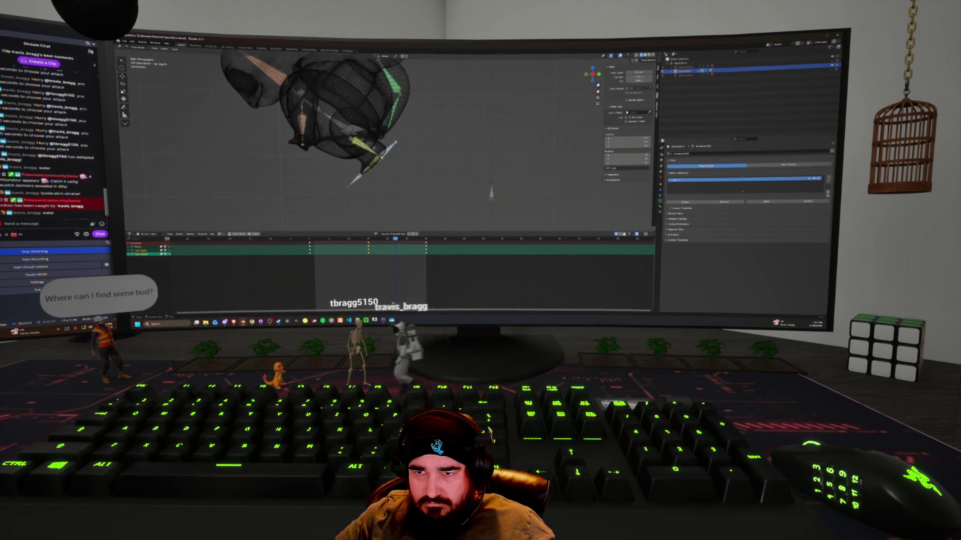
{"action": "scroll", "coordinate": [221, 100], "scroll_direction": "up", "scroll_amount": 3}
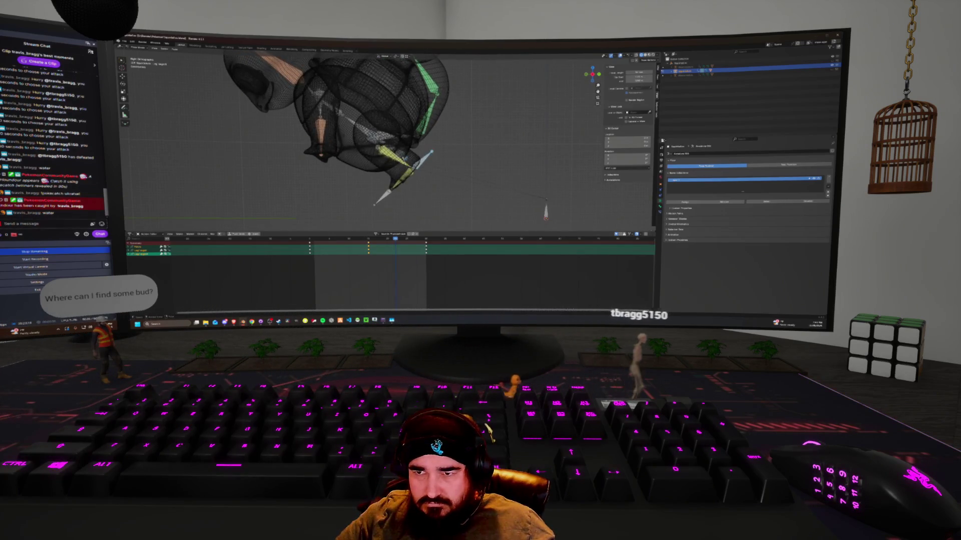
{"action": "key", "text": "r"}
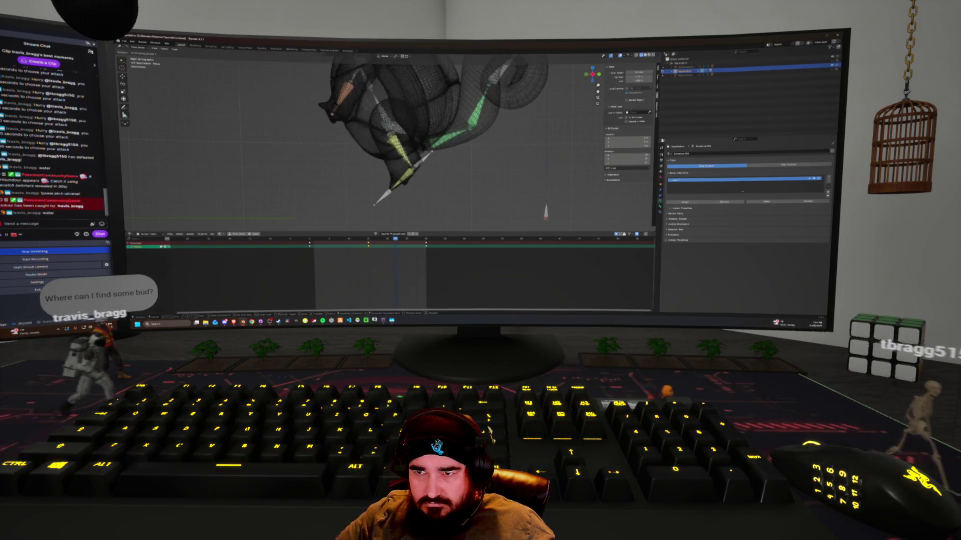
{"action": "key", "text": "z"}
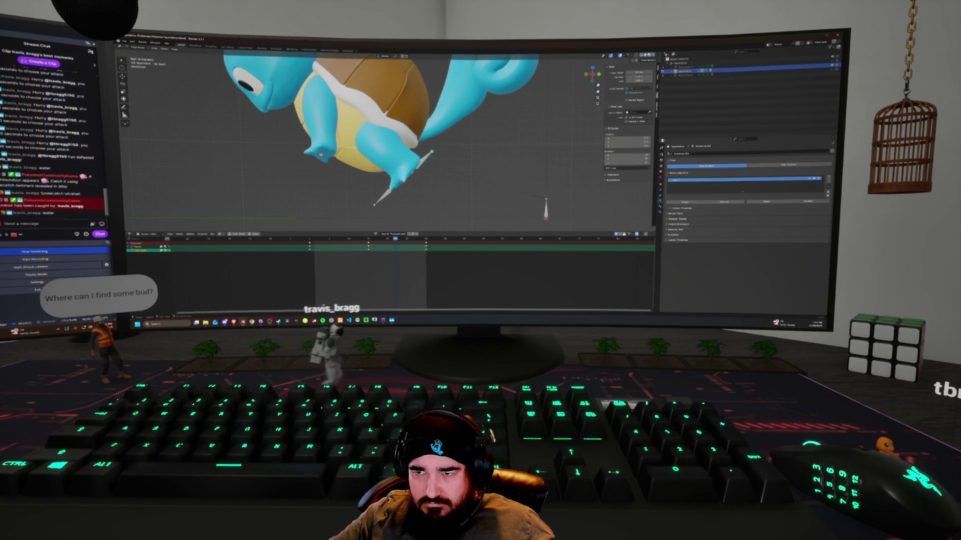
{"action": "key", "text": "shift+z"}
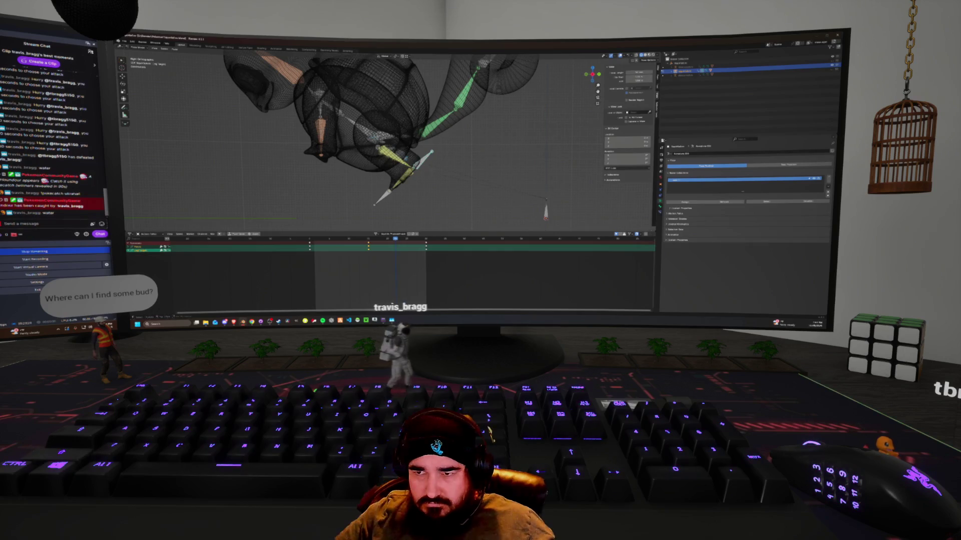
{"action": "key", "text": "ctrl+z"}
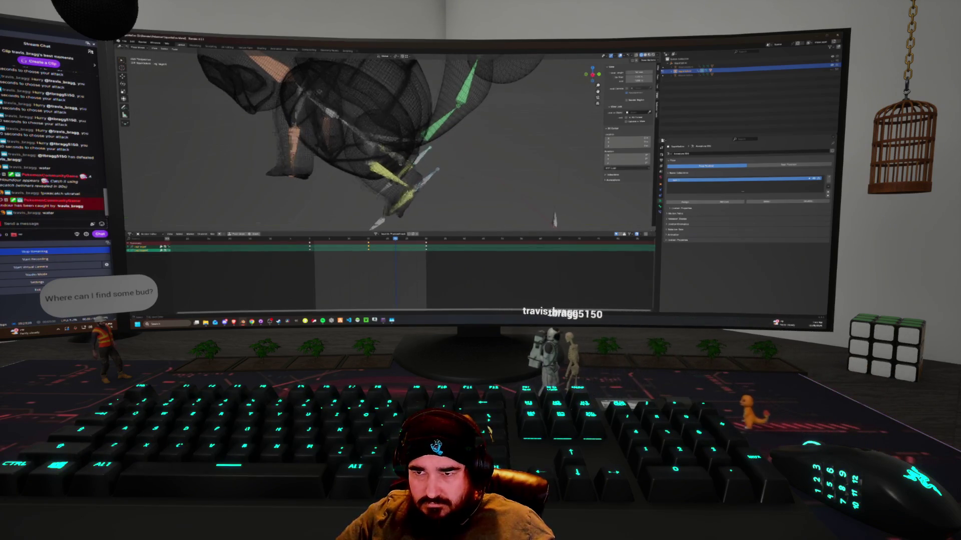
Toggle wireframe shading and switch between front and side orthographic views of the rig.
{"action": "middle_click_drag", "start_coordinate": [423, 159], "coordinate": [395, 165]}
{"action": "key", "text": "shift+z"}
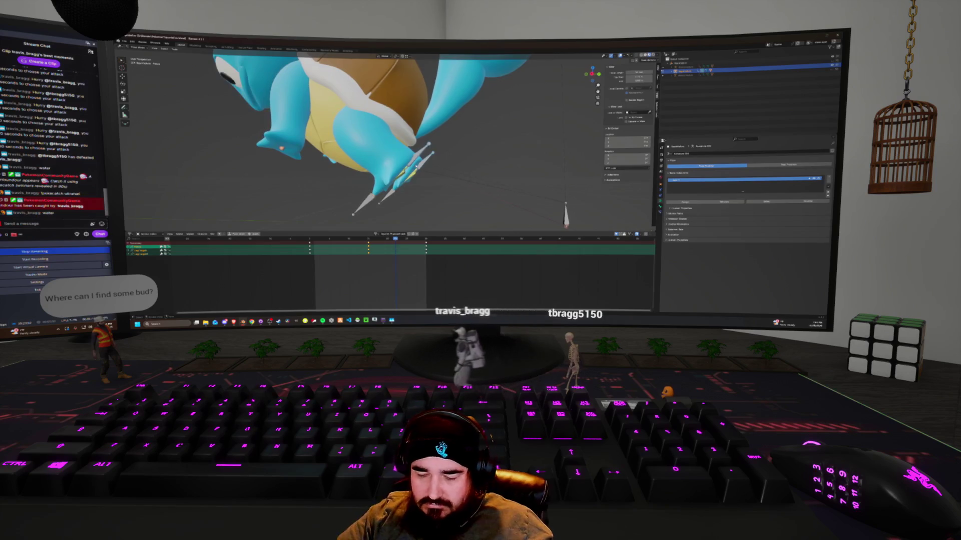
{"action": "key", "text": "KP_1"}
{"action": "key", "text": "KP_3"}
{"action": "key", "text": "shift+z"}
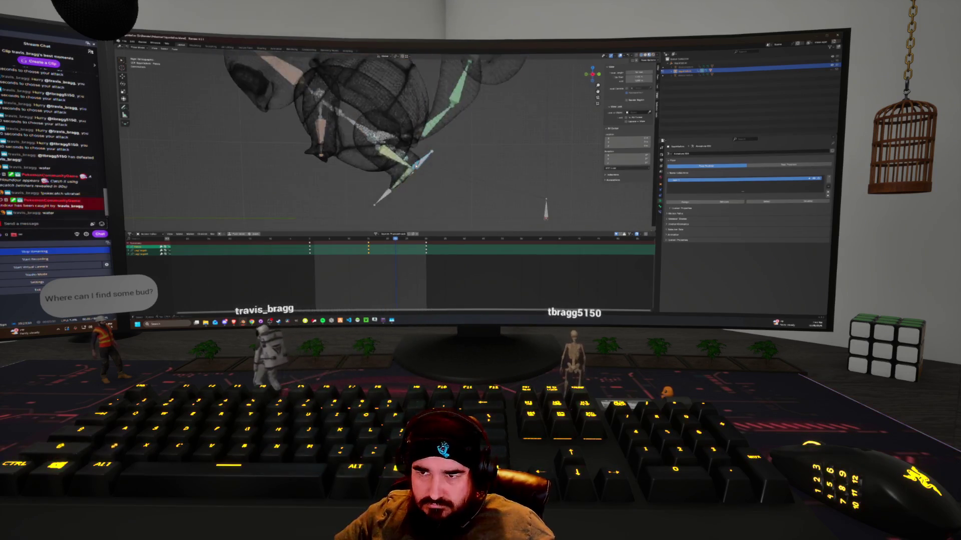
{"action": "key", "text": "KP_1"}
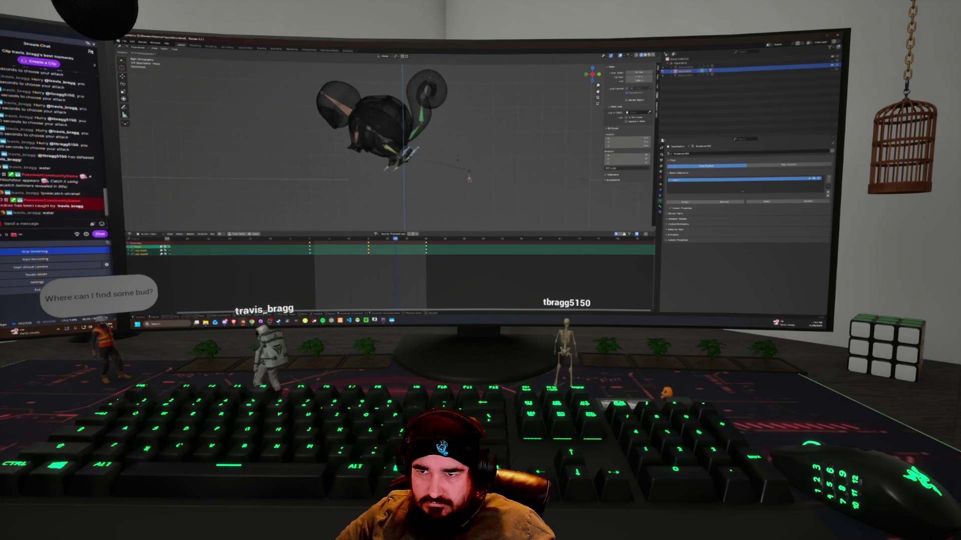
Rotate the rig slightly, shift it along Y, rotate it again and replay the animation.
{"action": "middle_click_drag", "start_coordinate": [391, 150], "coordinate": [445, 151]}
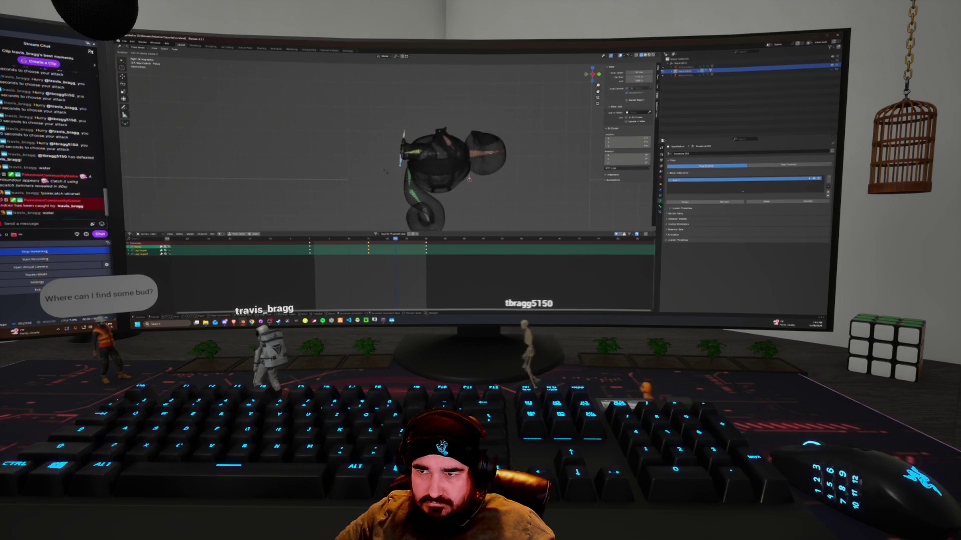
{"action": "key", "text": "r"}
{"action": "key", "text": "Return"}
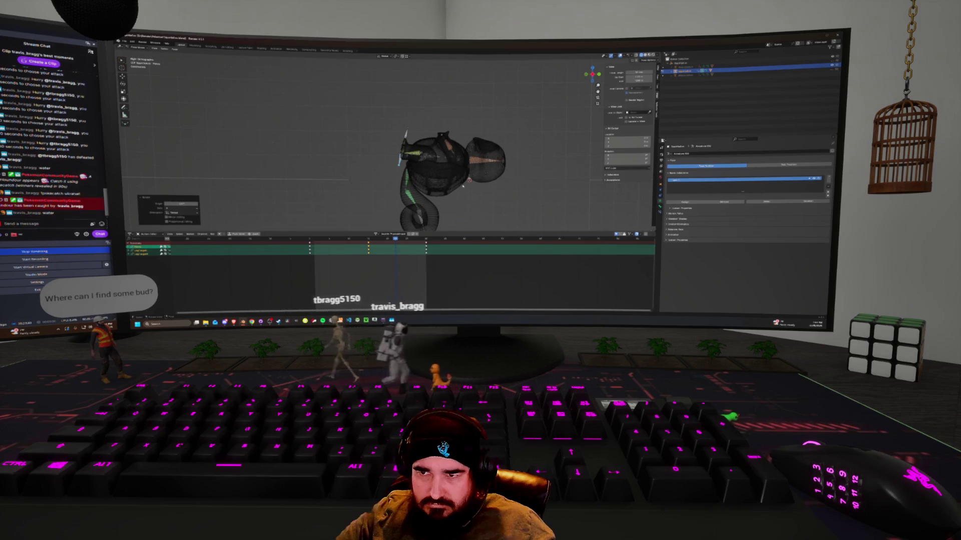
{"action": "key", "text": "g"}
{"action": "key", "text": "Return"}
{"action": "key", "text": "g"}
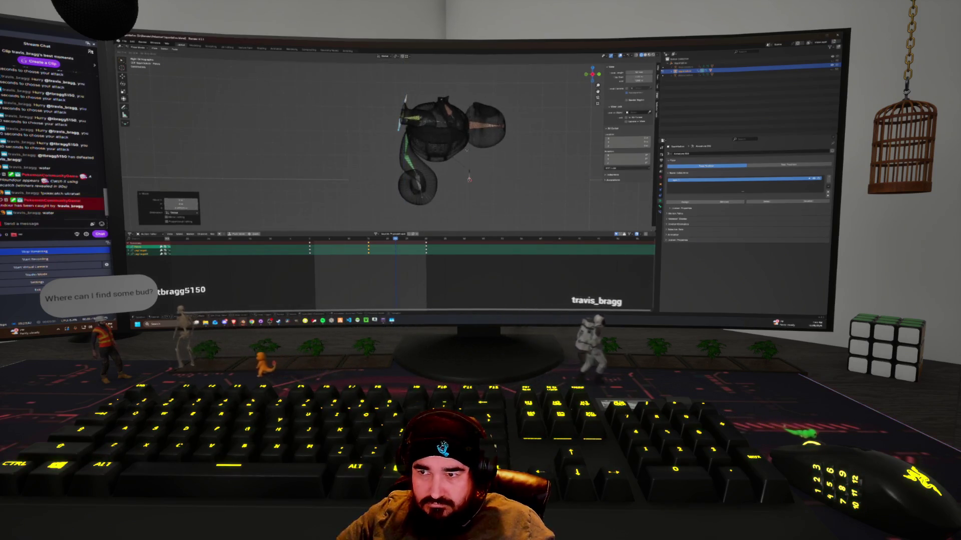
{"action": "key", "text": "y"}
{"action": "key", "text": "Return"}
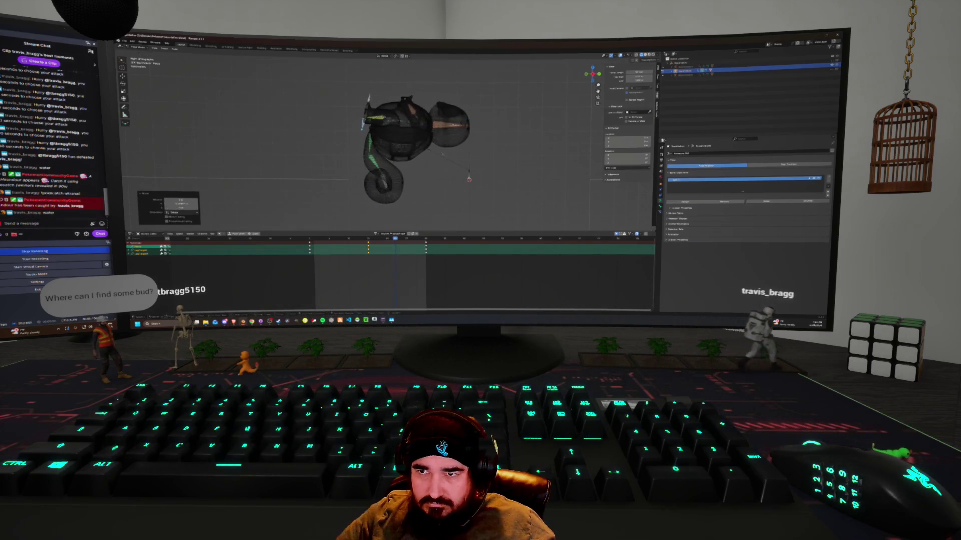
{"action": "key", "text": "r"}
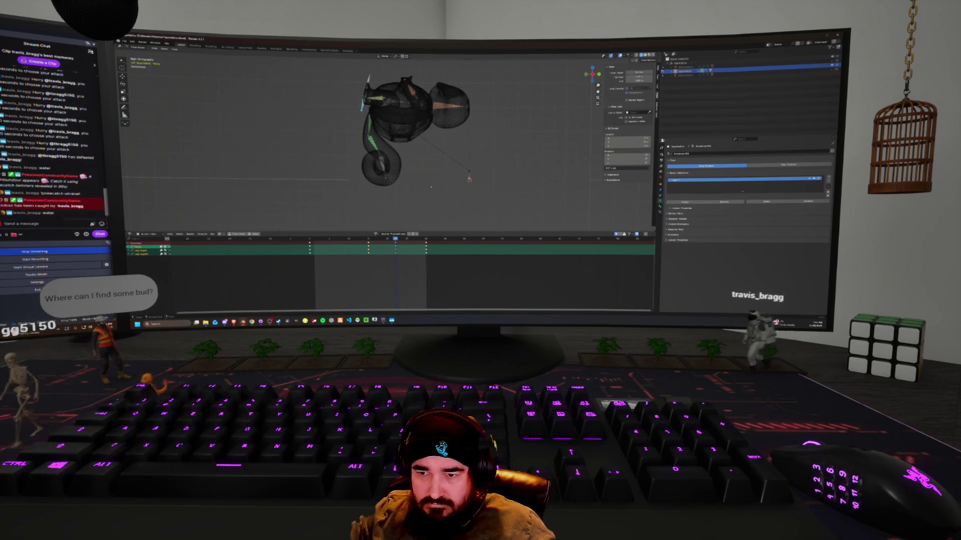
{"action": "key", "text": "space"}
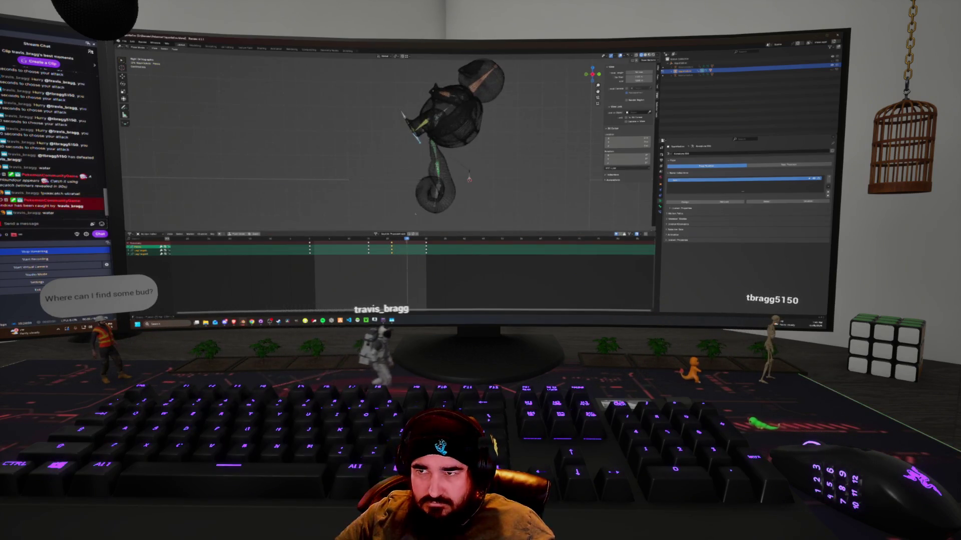
Rotate the rig to a new angle, insert a keyframe, and play it back.
{"action": "key", "text": "r"}
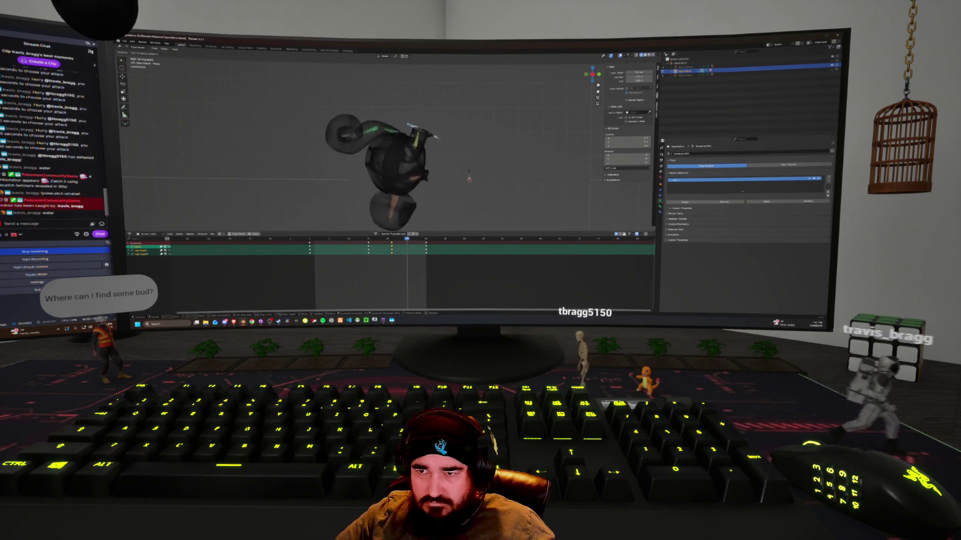
{"action": "key", "text": "Return"}
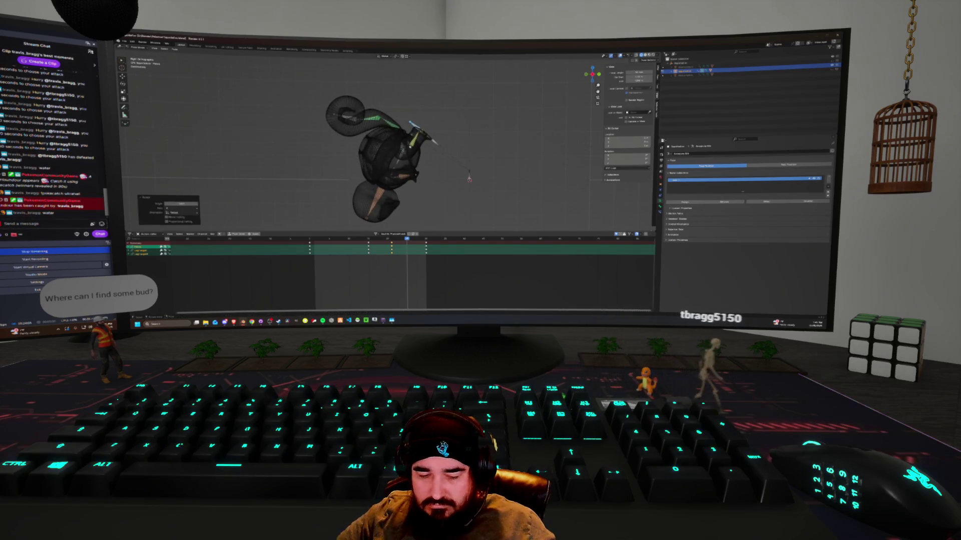
{"action": "key", "text": "i"}
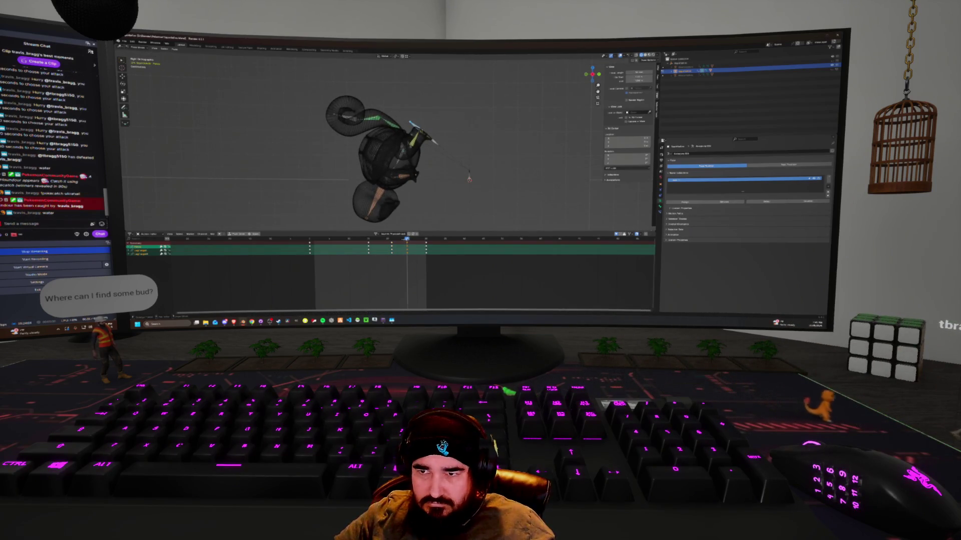
{"action": "key", "text": "space"}
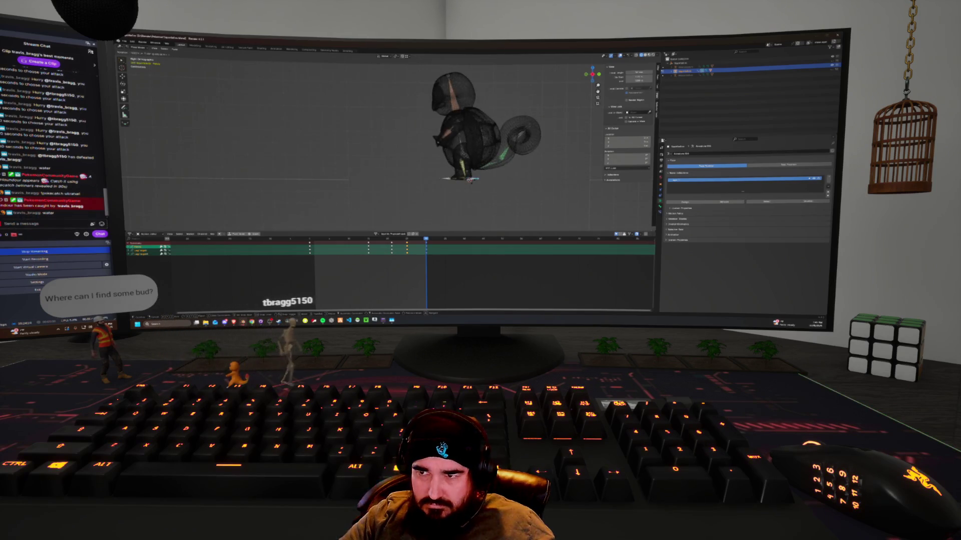
Confirm the tail rotation, scrub back, and step between keyframes with the arrow keys.
{"action": "key", "text": "Return"}
{"action": "left_click_drag", "start_coordinate": [428, 242], "coordinate": [372, 241]}
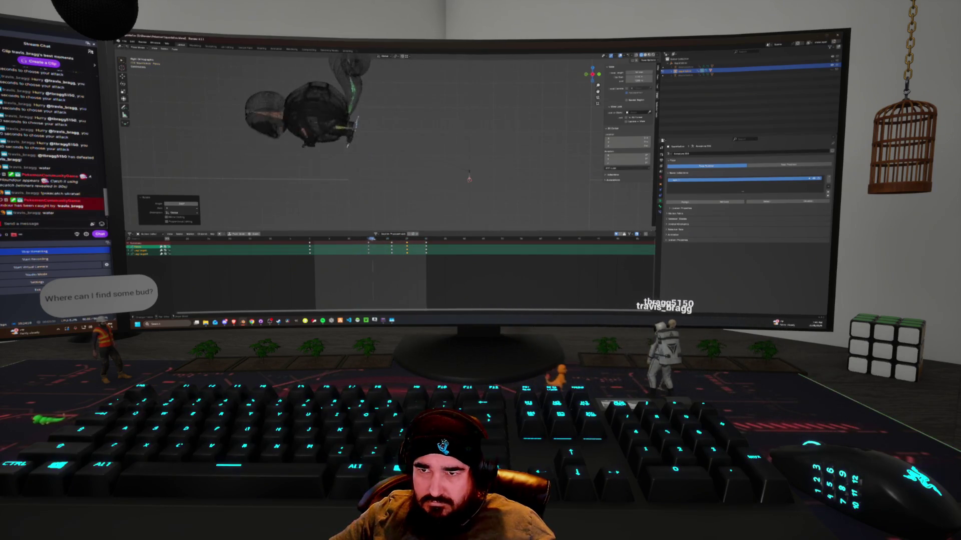
{"action": "key", "text": "space"}
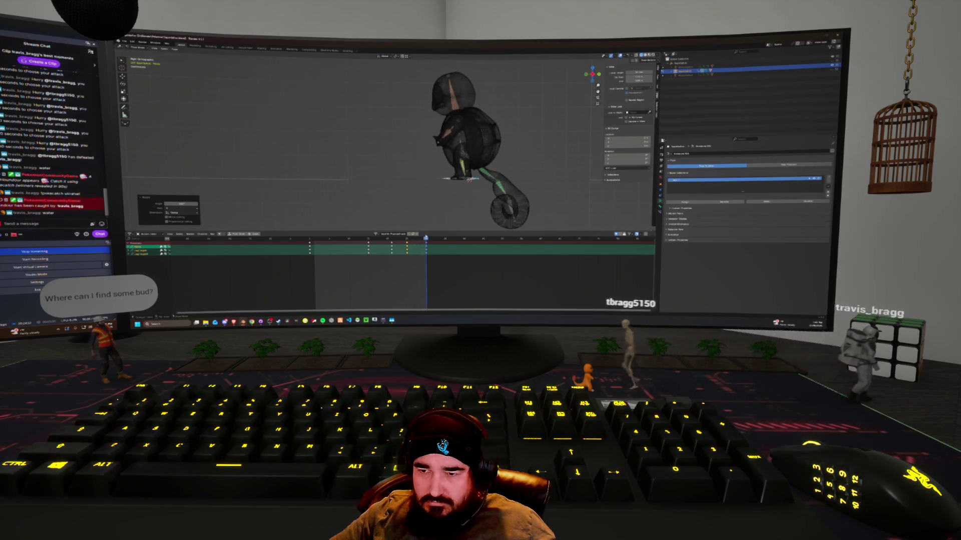
{"action": "key", "text": "Down"}
{"action": "key", "text": "Left"}
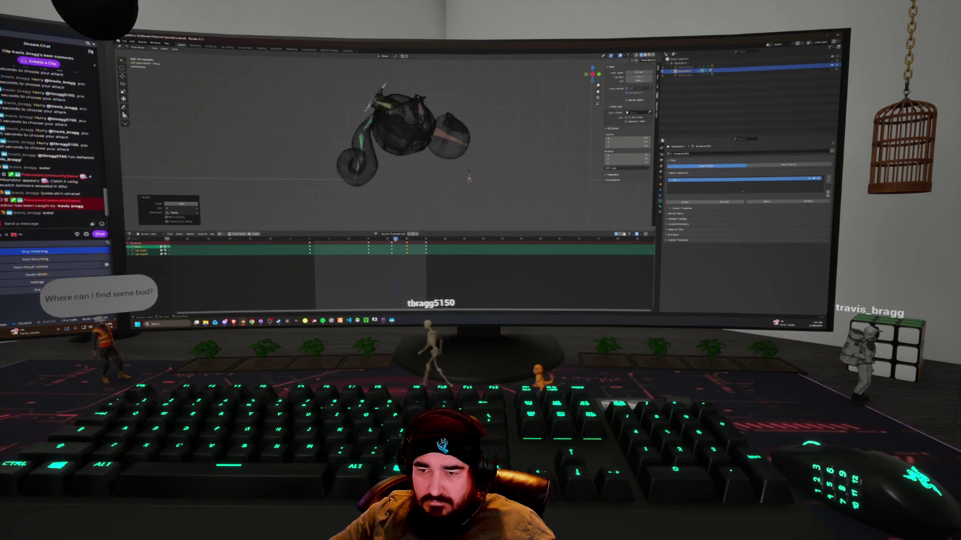
{"action": "key", "text": "Right"}
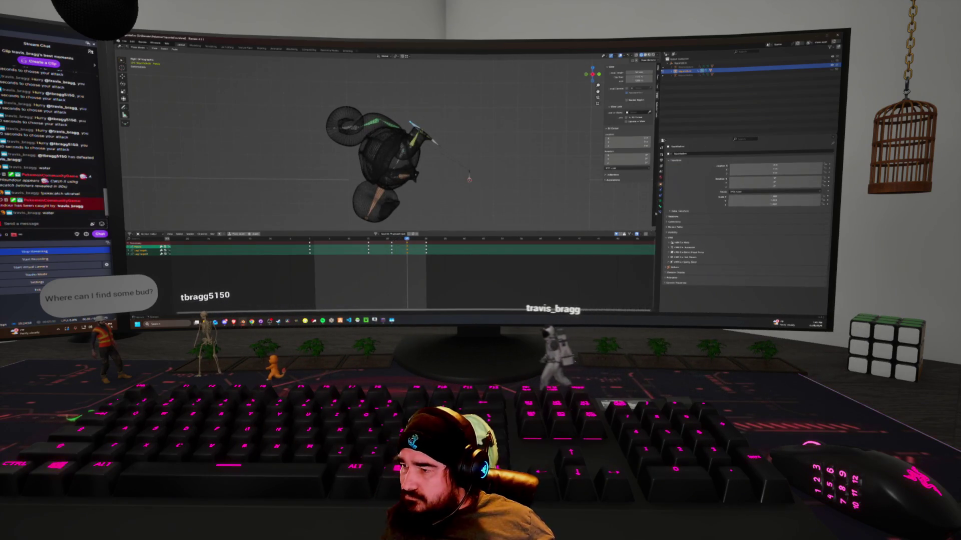
Show the Bone properties and step between keyframes back to the attack key.
{"action": "left_click", "coordinate": [660, 207]}
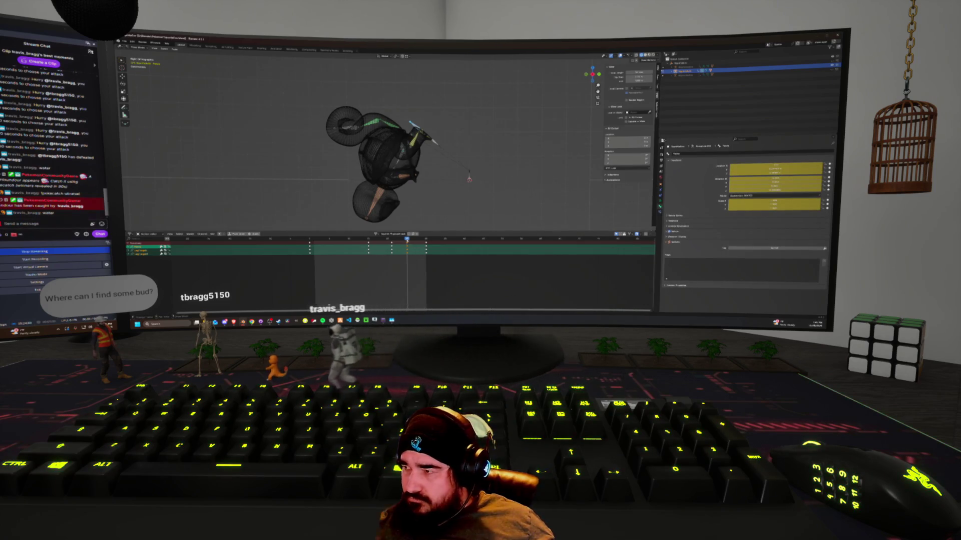
{"action": "key", "text": "Down"}
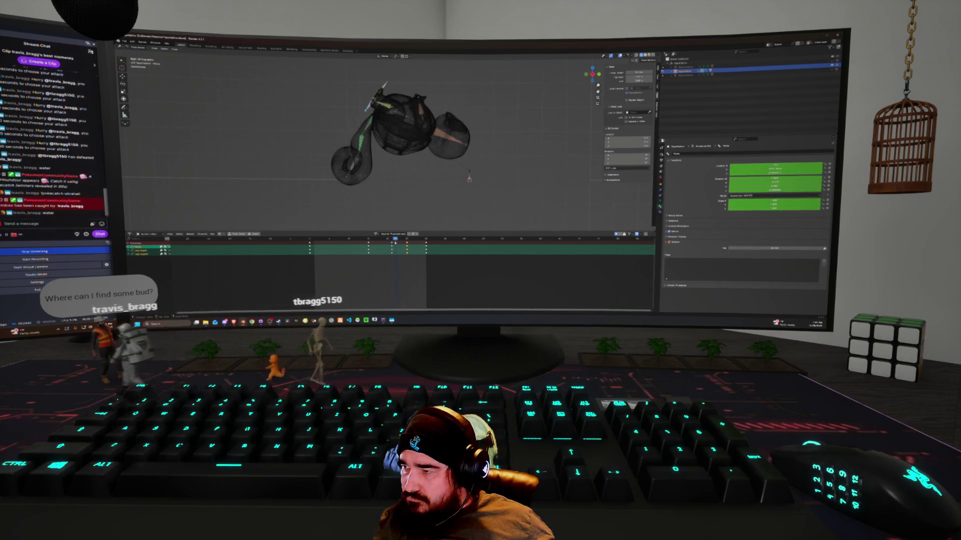
{"action": "left_click_drag", "start_coordinate": [392, 240], "coordinate": [423, 239]}
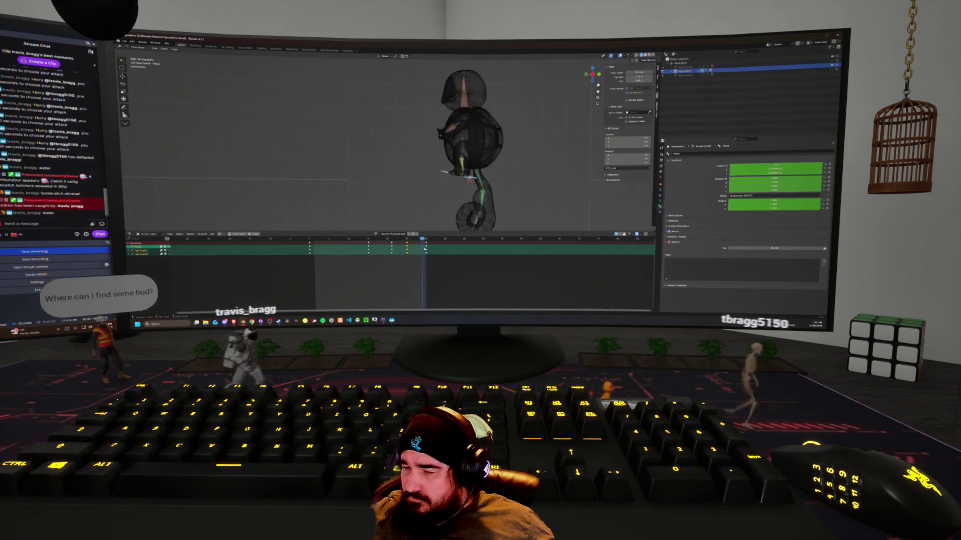
{"action": "key", "text": "Up"}
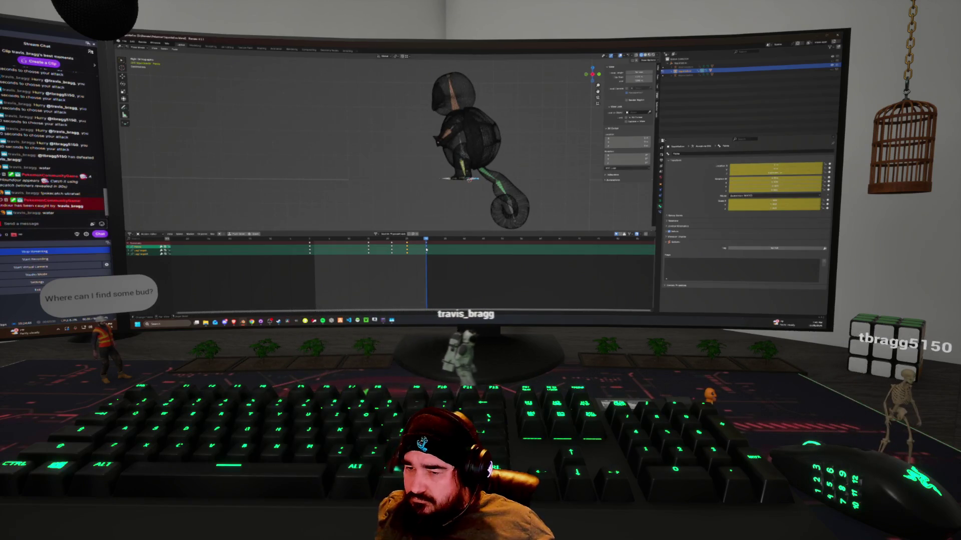
Rotate the tail bone to curl out behind the shell and play the motion.
{"action": "key", "text": "r"}
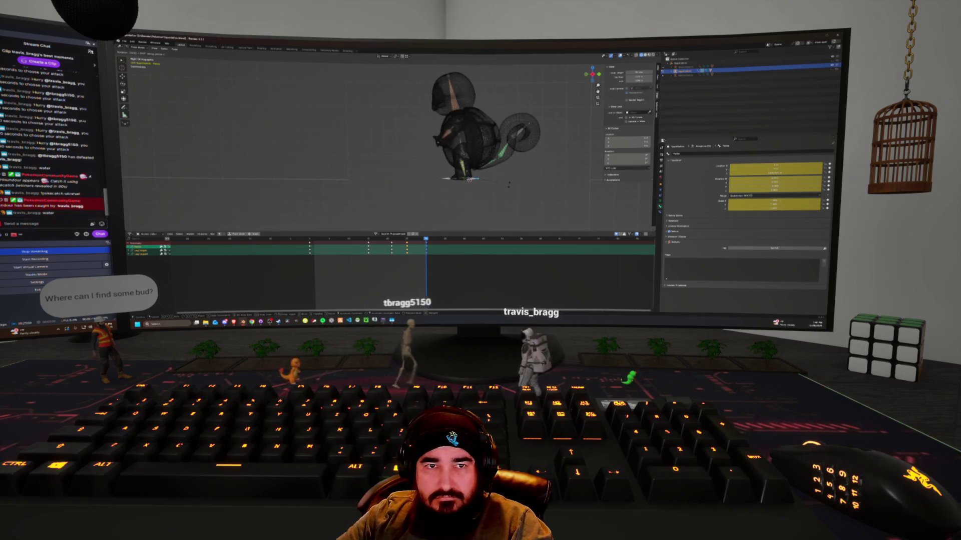
{"action": "left_click", "coordinate": [509, 186]}
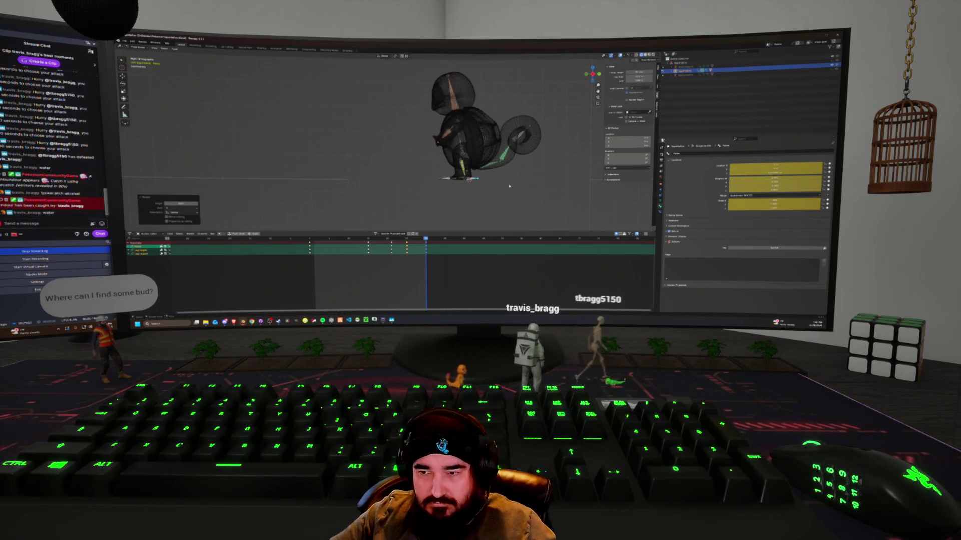
{"action": "left_click", "coordinate": [481, 222]}
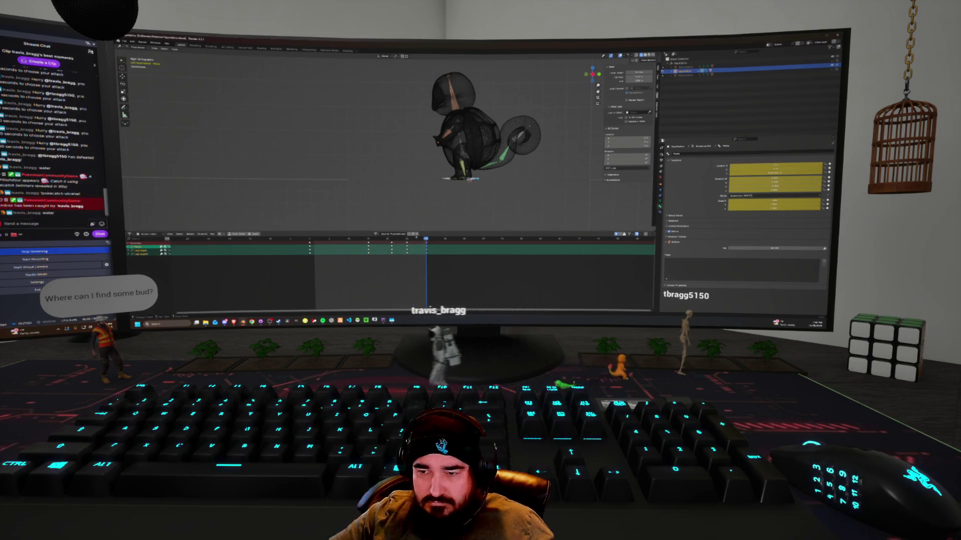
{"action": "key", "text": "space"}
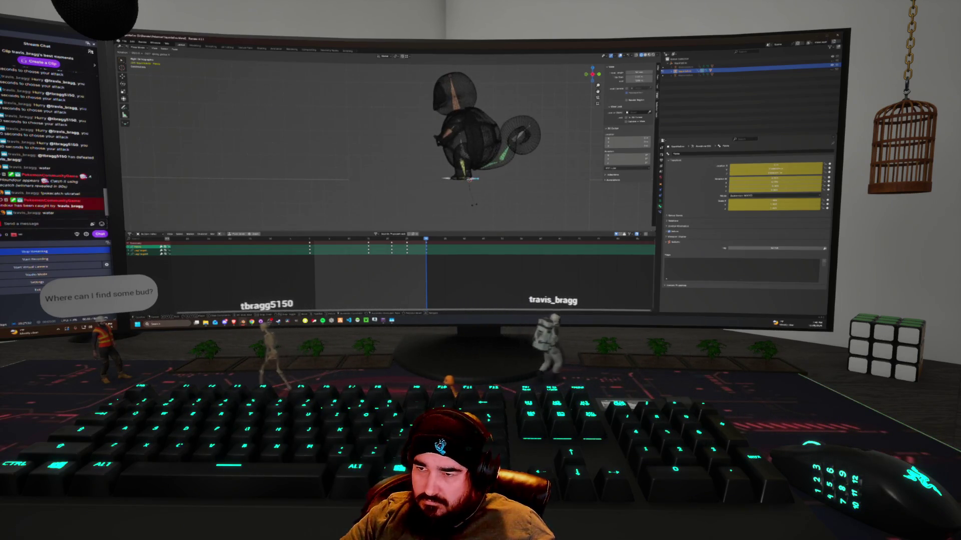
{"action": "left_click", "coordinate": [473, 206]}
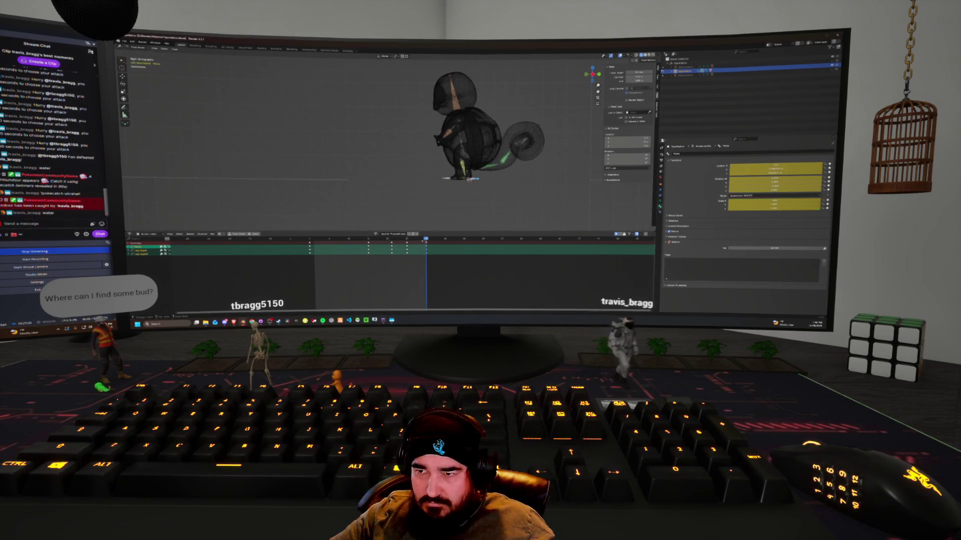
Rotate the rig again at the keyframe and replay the attack to check for flipping.
{"action": "key", "text": "space"}
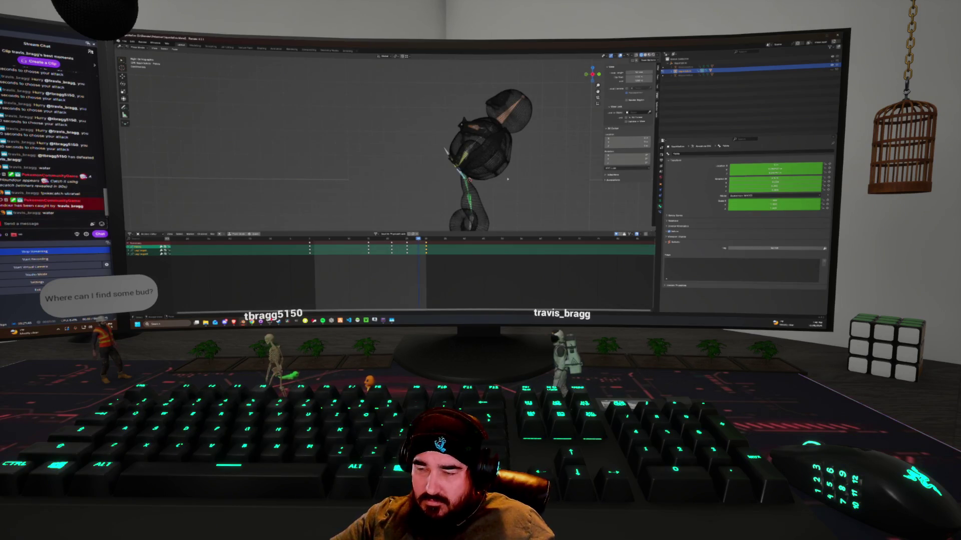
{"action": "key", "text": "r"}
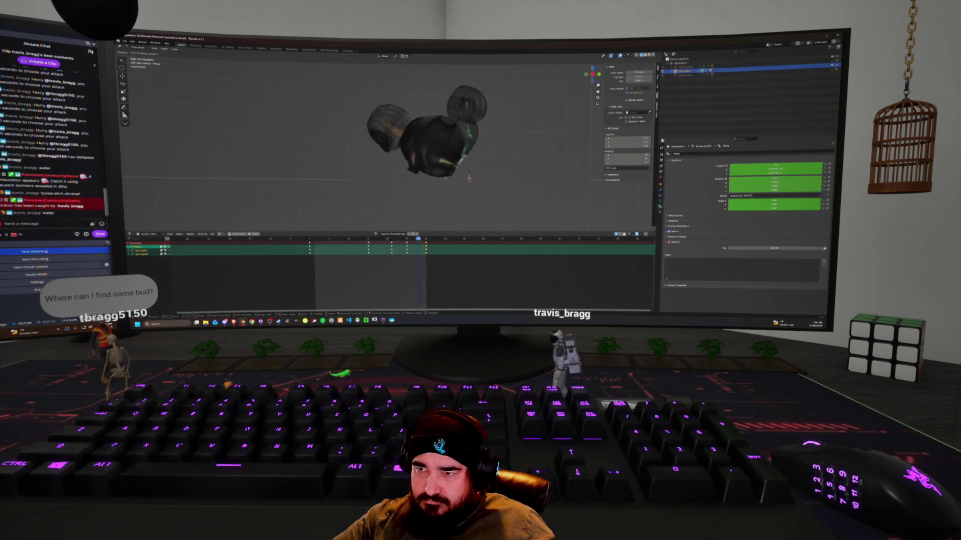
{"action": "key", "text": "Return"}
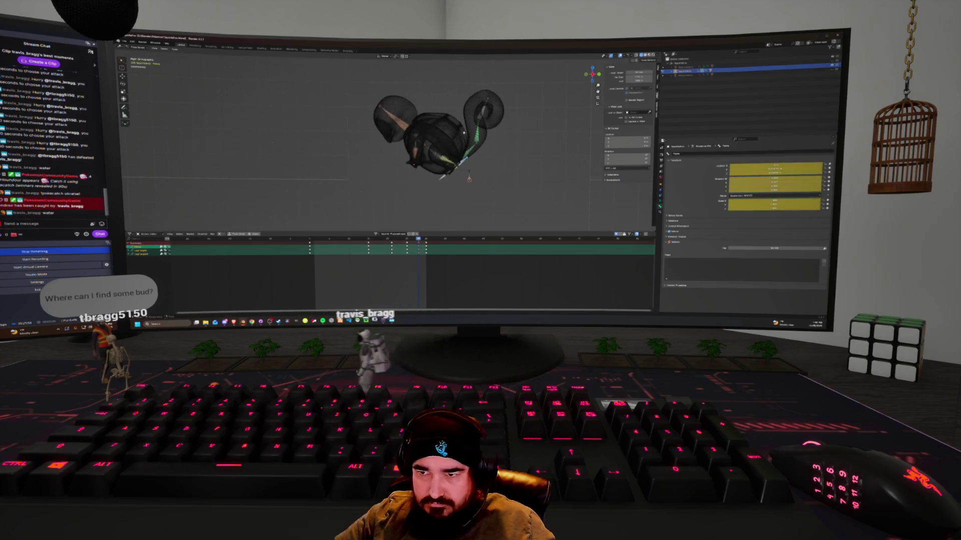
{"action": "key", "text": "space"}
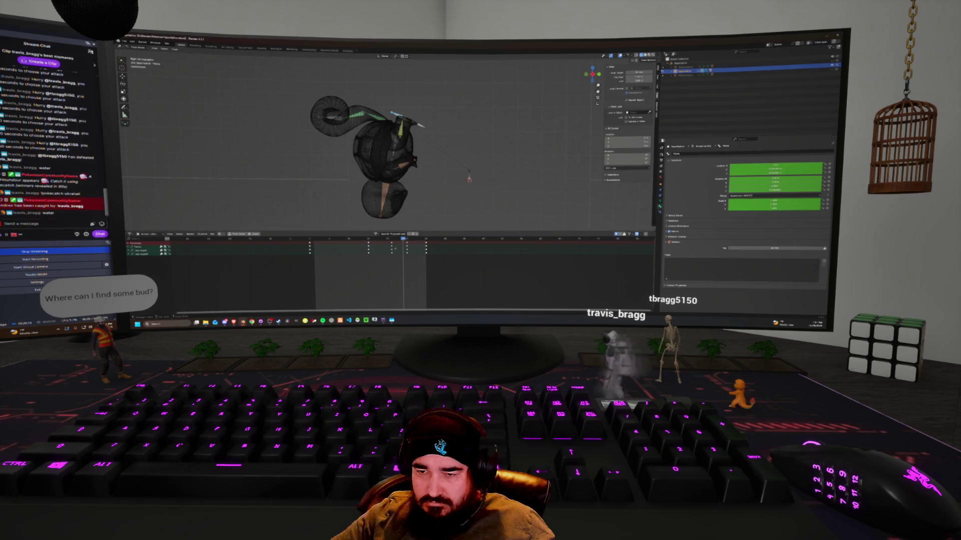
{"action": "left_click", "coordinate": [395, 244]}
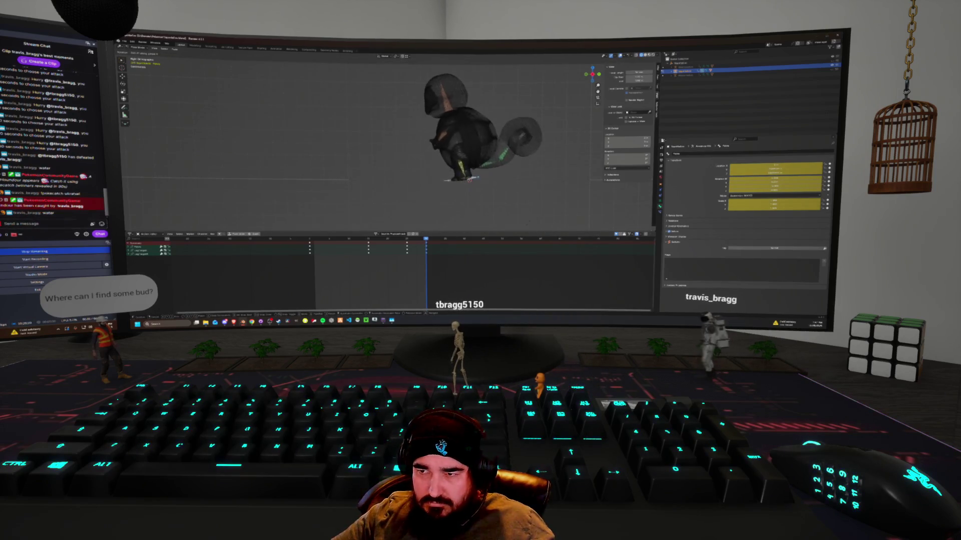
Commit the rotation, select all keyframes, and clear the rig's location with Alt+G.
{"action": "key", "text": "r"}
{"action": "left_click", "coordinate": [521, 204]}
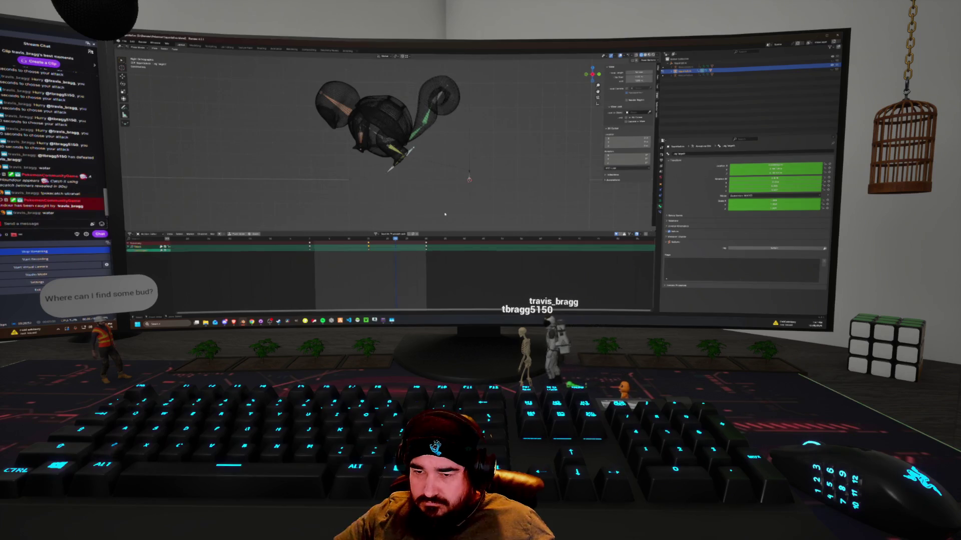
{"action": "key", "text": "a"}
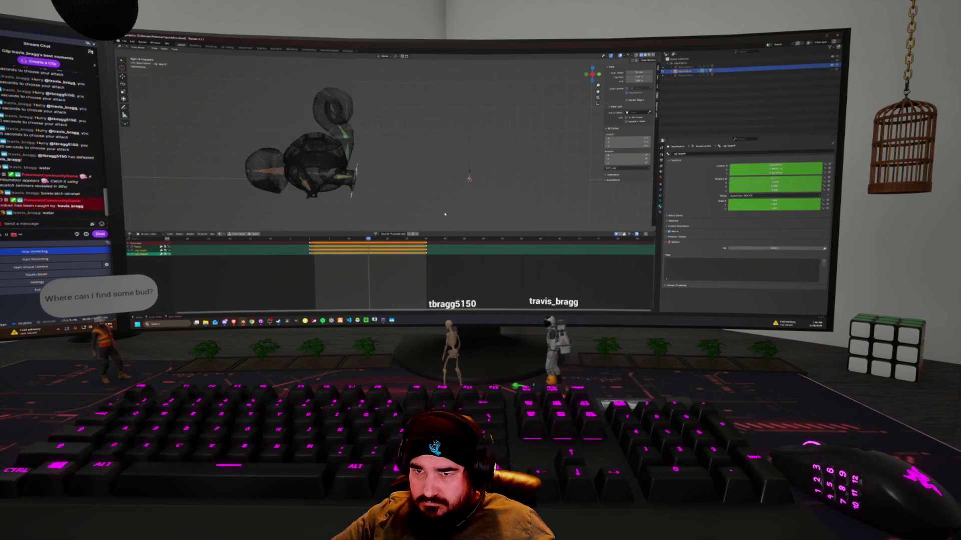
{"action": "key", "text": "alt+g"}
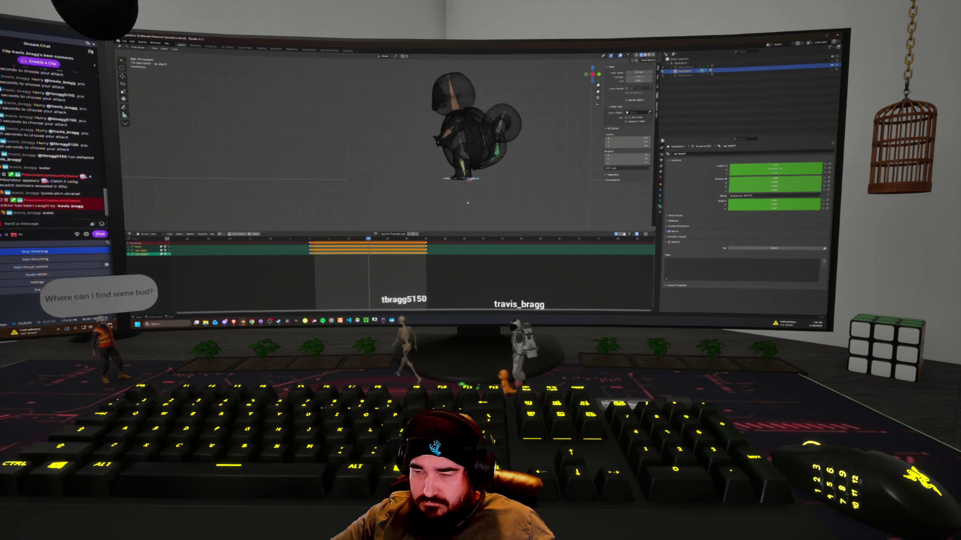
Select a bone and move the rig to the left of the origin.
{"action": "middle_click_drag", "start_coordinate": [468, 202], "coordinate": [485, 201]}
{"action": "left_click", "coordinate": [459, 171]}
{"action": "middle_click_drag", "start_coordinate": [458, 171], "coordinate": [499, 187]}
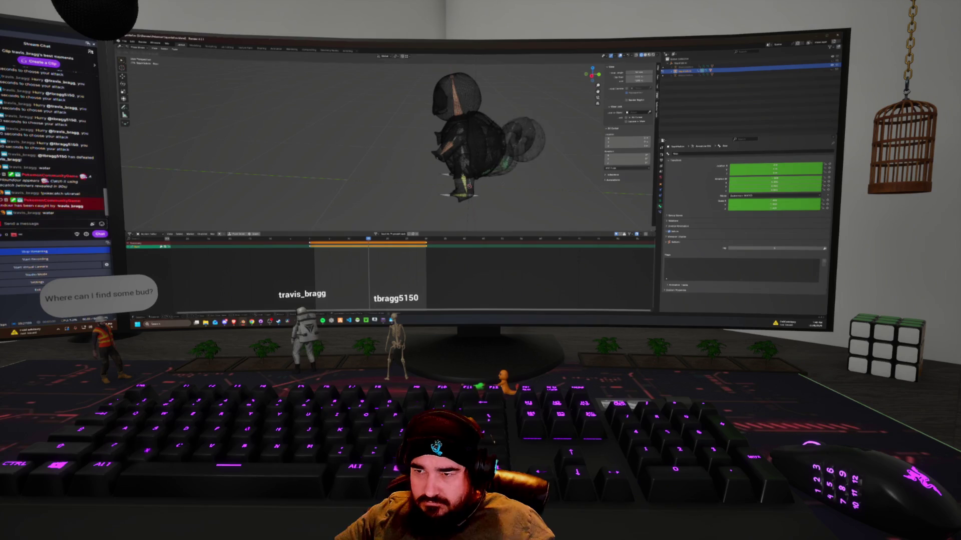
{"action": "key", "text": "g"}
{"action": "key", "text": "Return"}
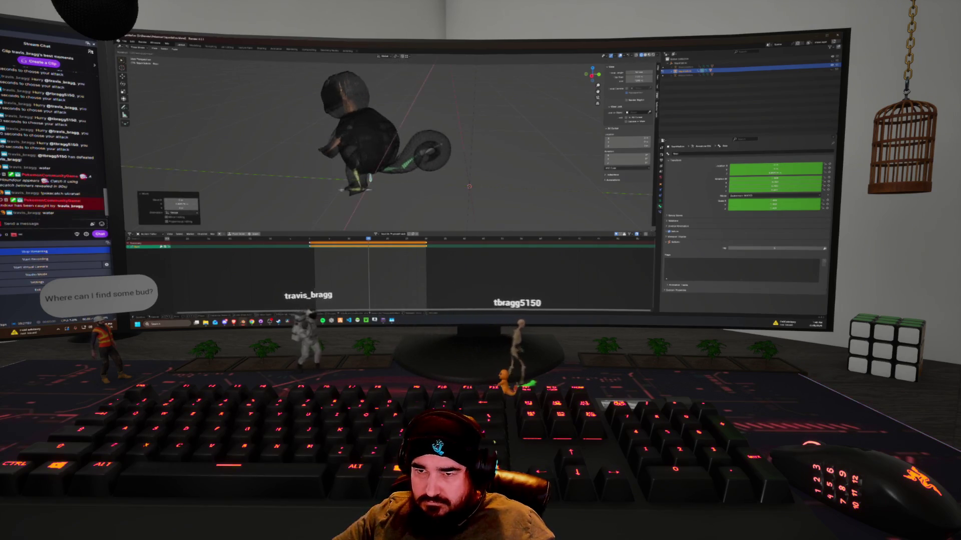
Switch between side and front orthographic views, try a rotation, and step the animation.
{"action": "middle_click_drag", "start_coordinate": [499, 187], "coordinate": [419, 148]}
{"action": "key", "text": "KP_3"}
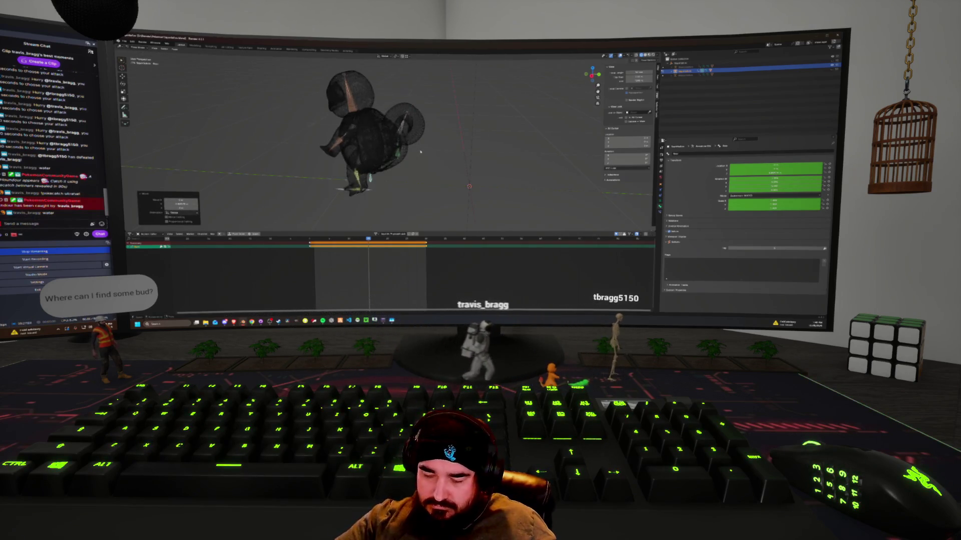
{"action": "key", "text": "r"}
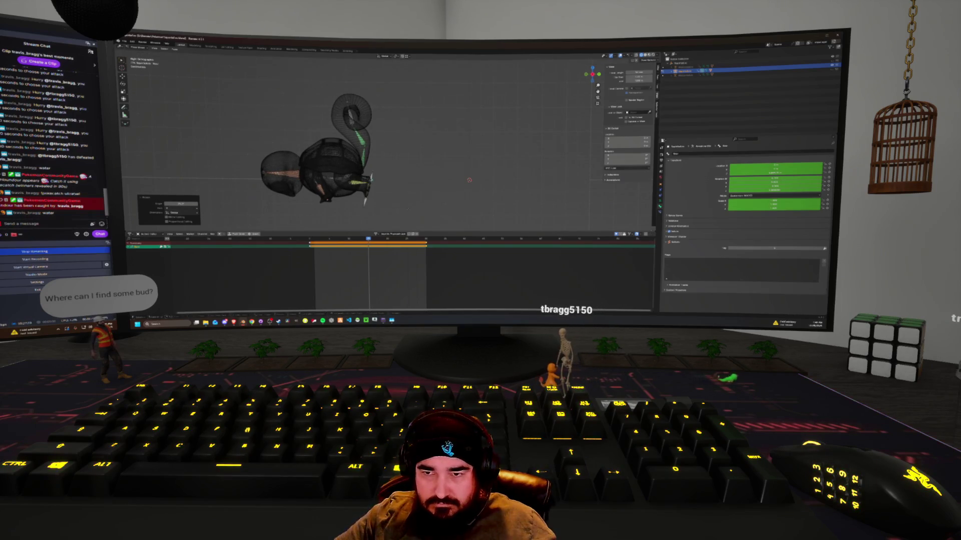
{"action": "key", "text": "KP_1"}
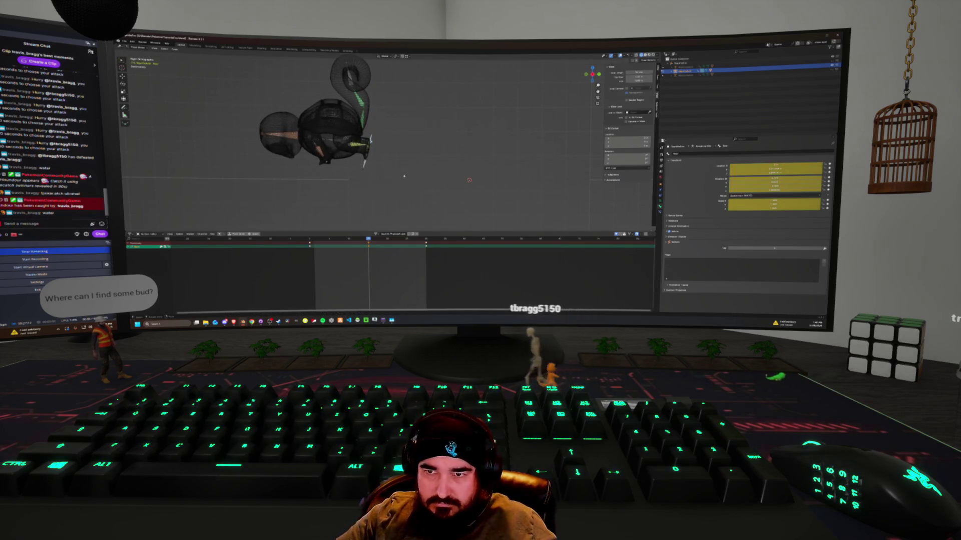
{"action": "key", "text": "space"}
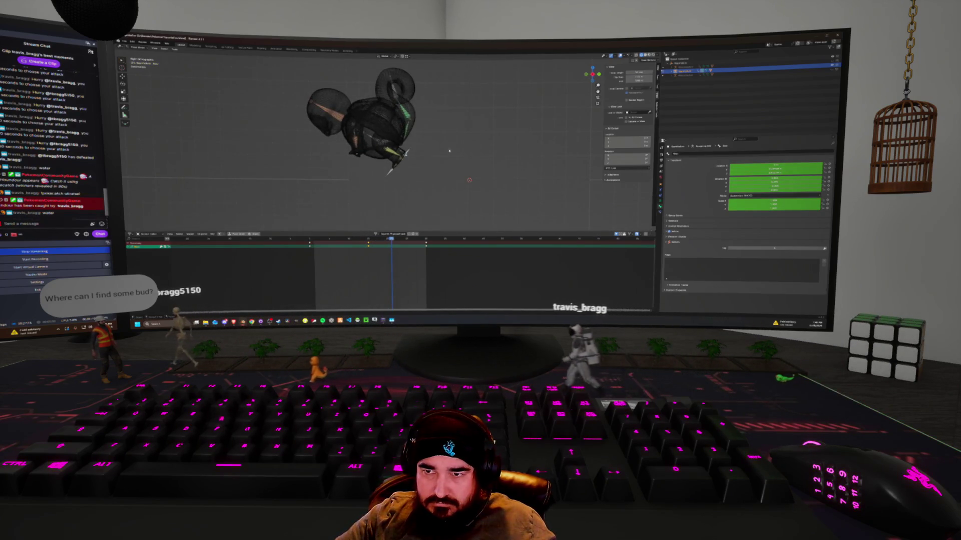
Rotate the rig and insert a keyframe for its new rotation.
{"action": "key", "text": "r"}
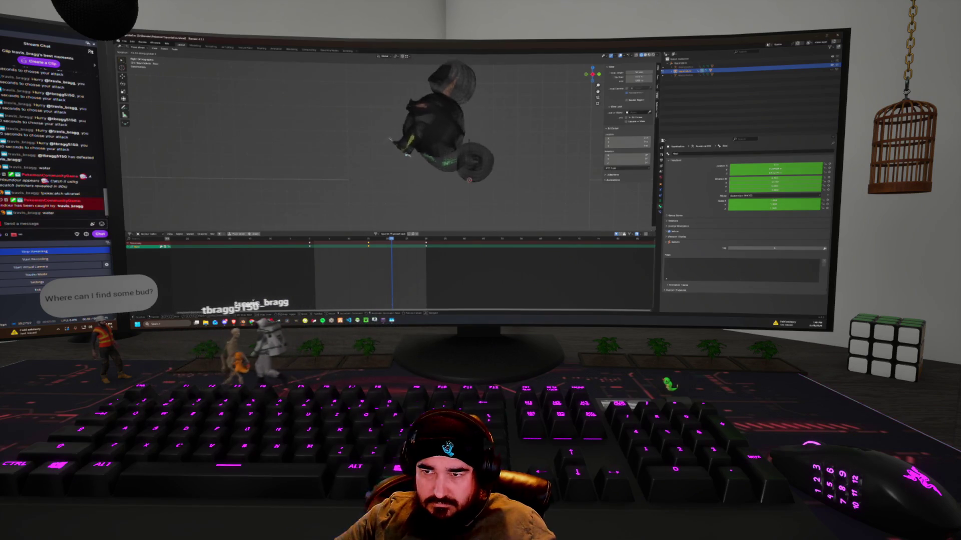
{"action": "key", "text": "Return"}
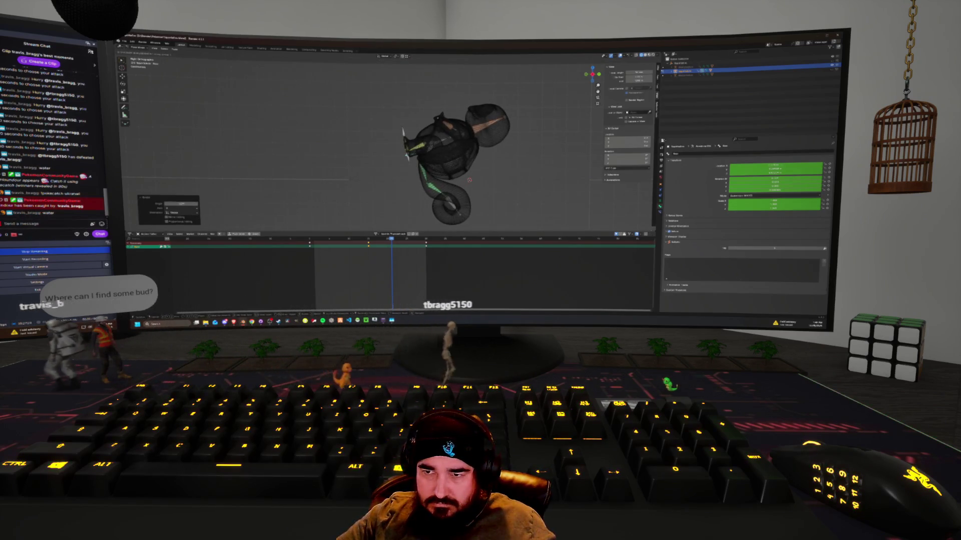
{"action": "key", "text": "r"}
{"action": "key", "text": "Return"}
{"action": "key", "text": "i"}
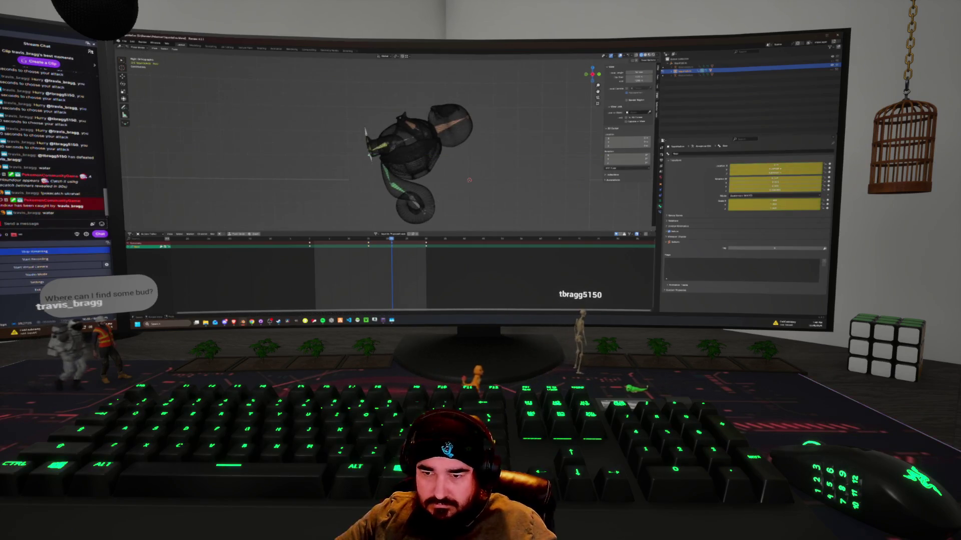
Rotate the tail bone around Z, tilt the rig further, and keyframe the pose.
{"action": "key", "text": "r"}
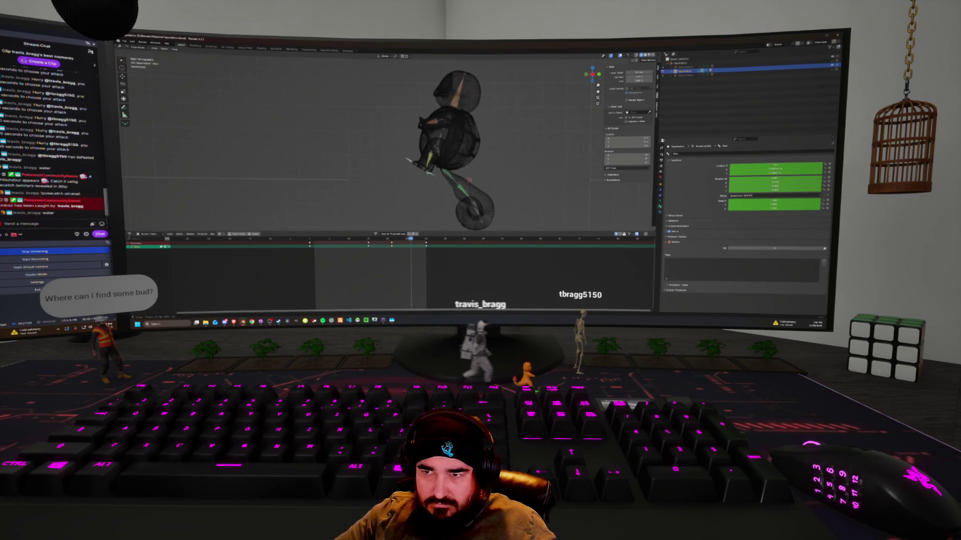
{"action": "key", "text": "z"}
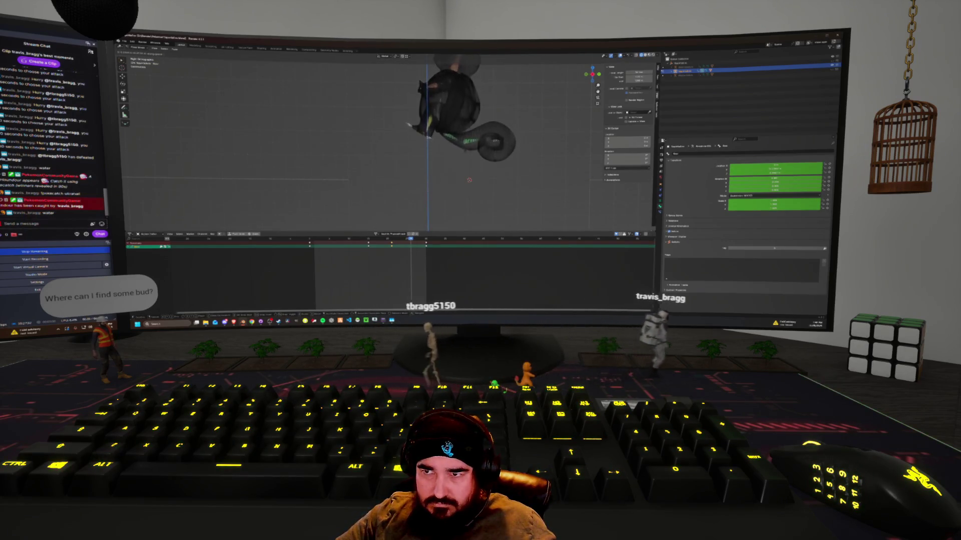
{"action": "key", "text": "Return"}
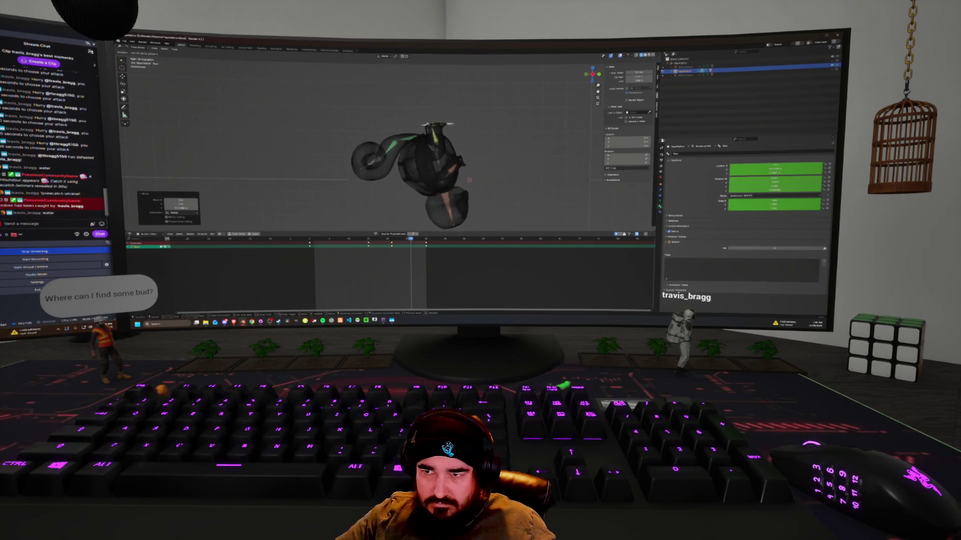
{"action": "key", "text": "r"}
{"action": "key", "text": "Return"}
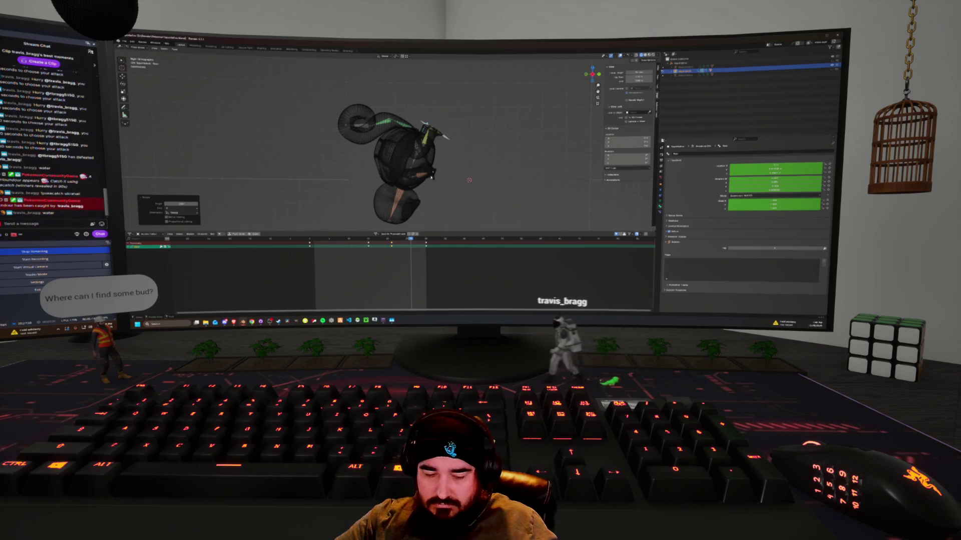
{"action": "key", "text": "i"}
Shift the rig along Y, play the animation back, and stop on the standing-pose keyframe.
{"action": "key", "text": "g"}
{"action": "key", "text": "Return"}
{"action": "key", "text": "g"}
{"action": "key", "text": "y"}
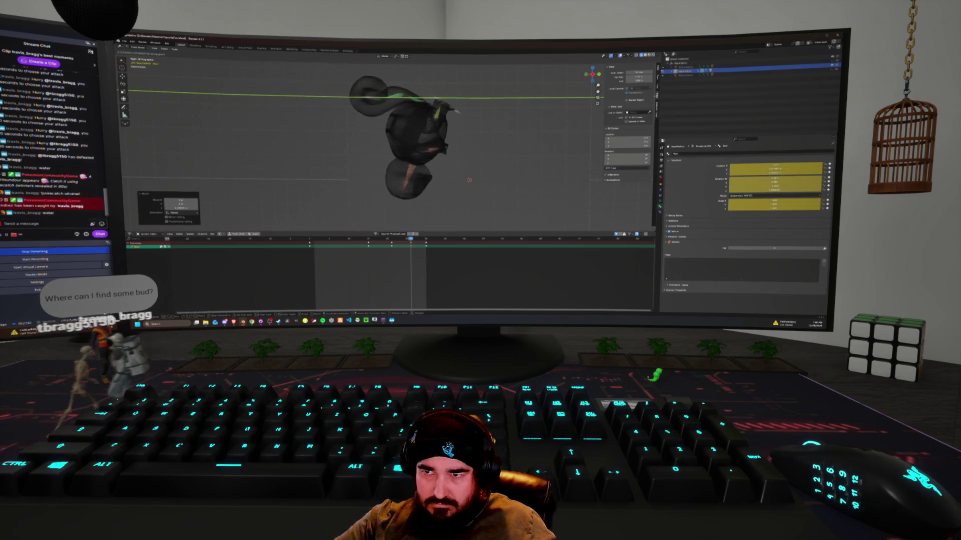
{"action": "key", "text": "Return"}
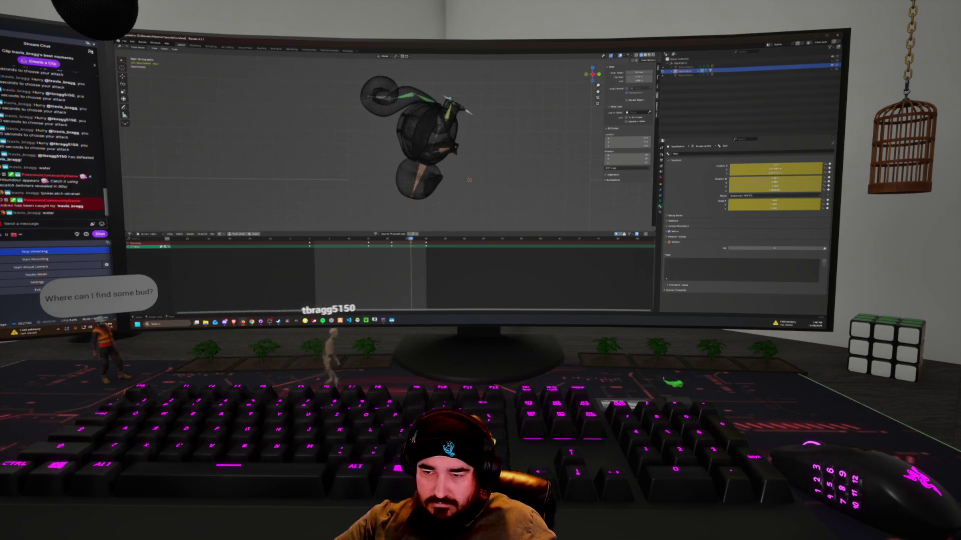
{"action": "key", "text": "space"}
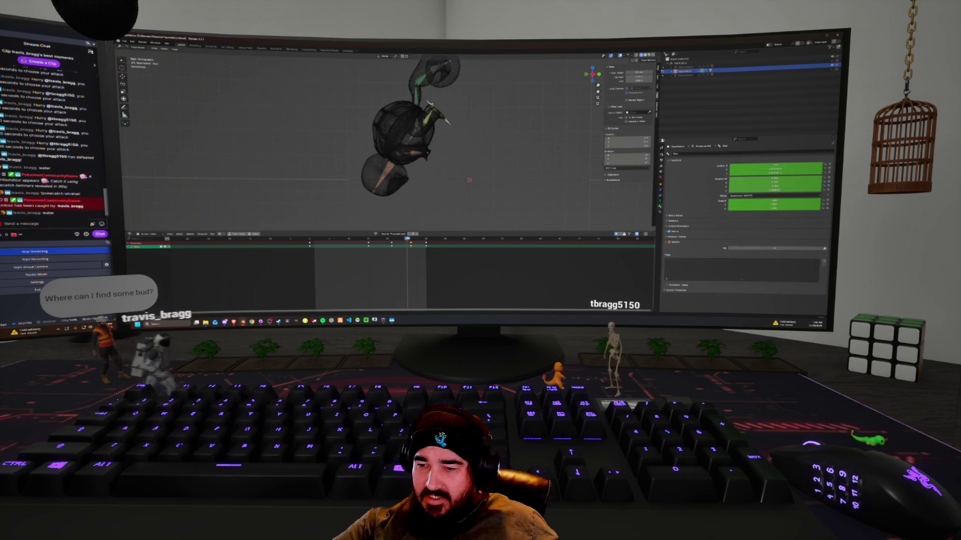
{"action": "key", "text": "space"}
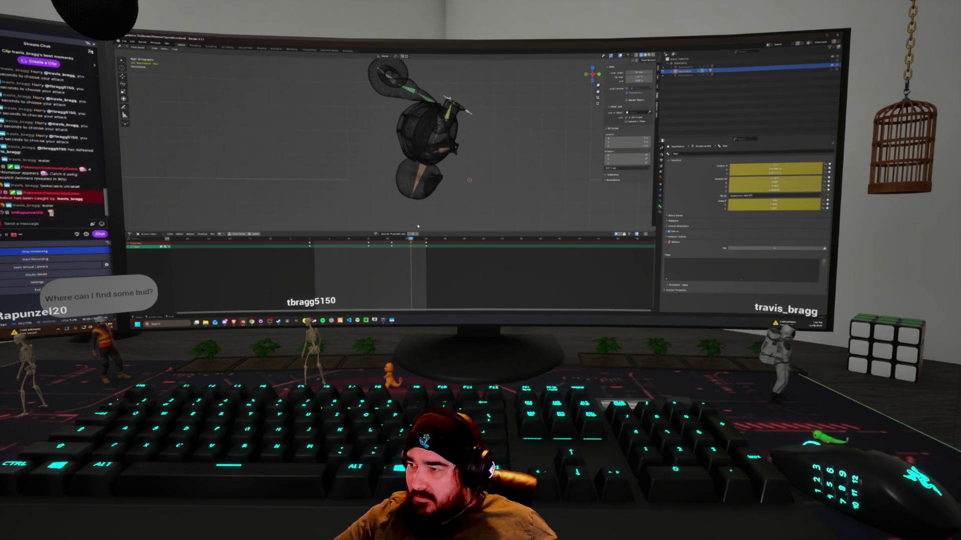
{"action": "left_click", "coordinate": [425, 239]}
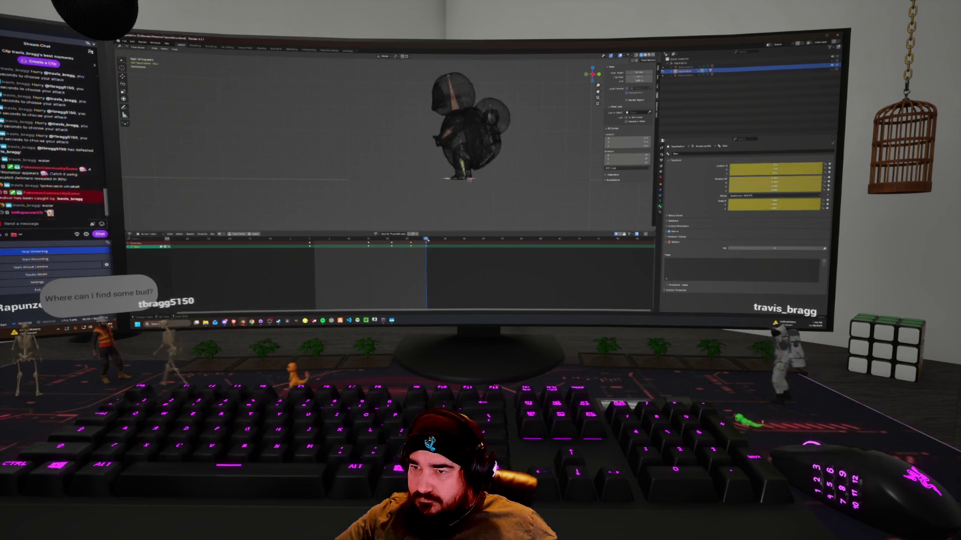
Play the attack from the standing keyframe, send a chat message, and dismiss the viewport context menu.
{"action": "key", "text": "space"}
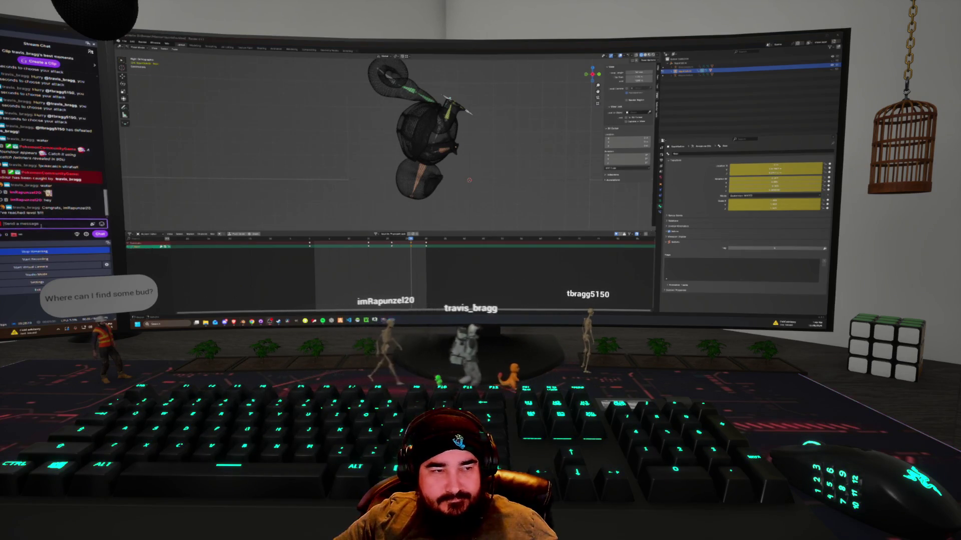
{"action": "left_click", "coordinate": [42, 225]}
{"action": "type", "text": "water"}
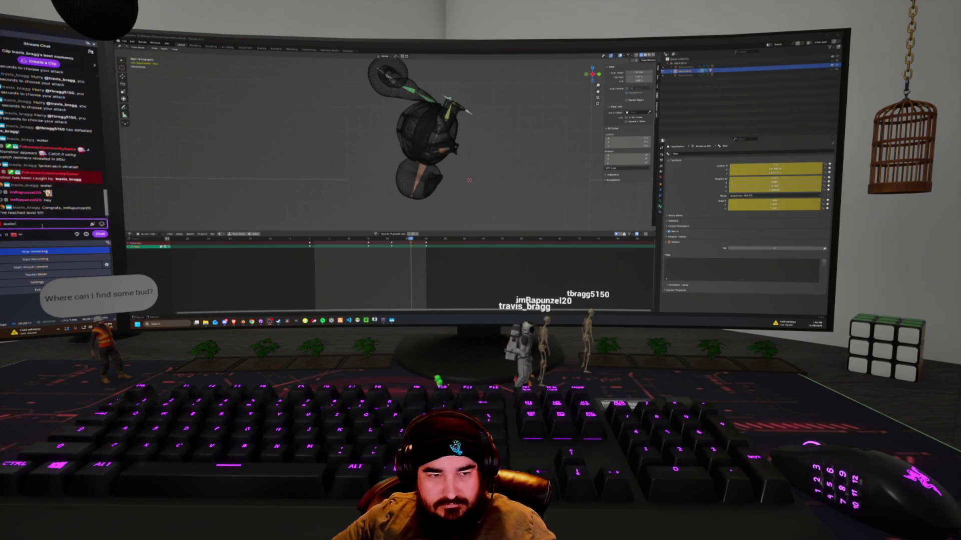
{"action": "key", "text": "Return"}
{"action": "right_click", "coordinate": [452, 158]}
{"action": "left_click", "coordinate": [453, 163]}
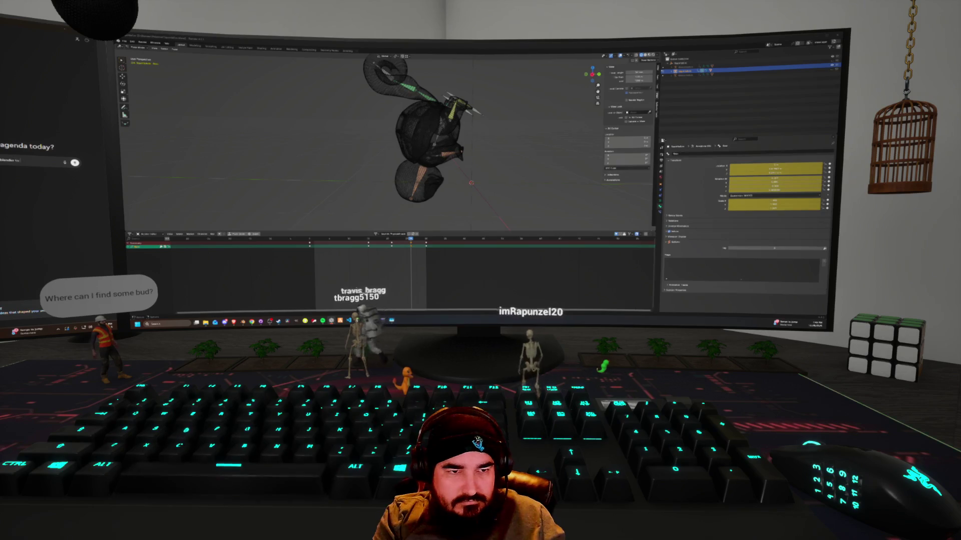
Ask ChatGPT why the Blender bone won't do a full 360° flip.
{"action": "type", "text": " do a full fli"}
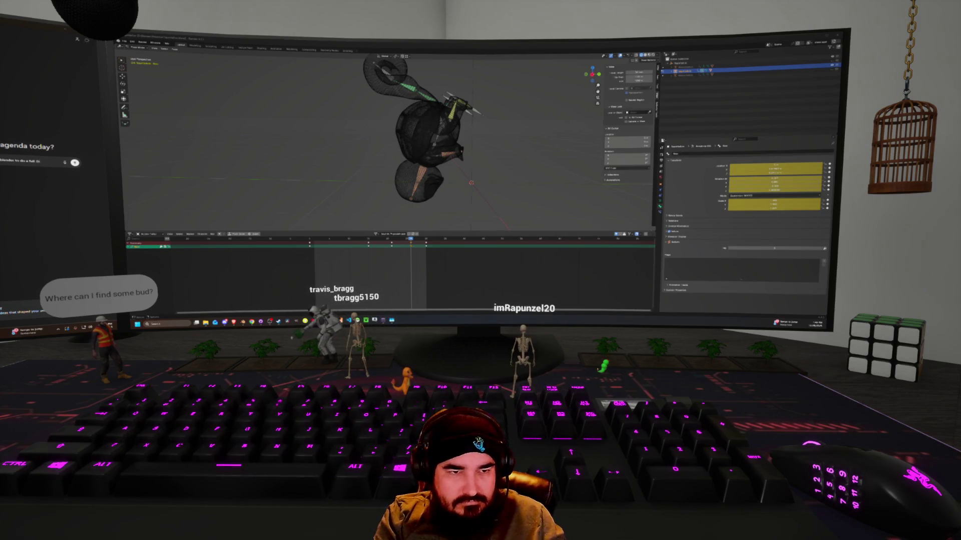
{"action": "type", "text": "0 flip. is i"}
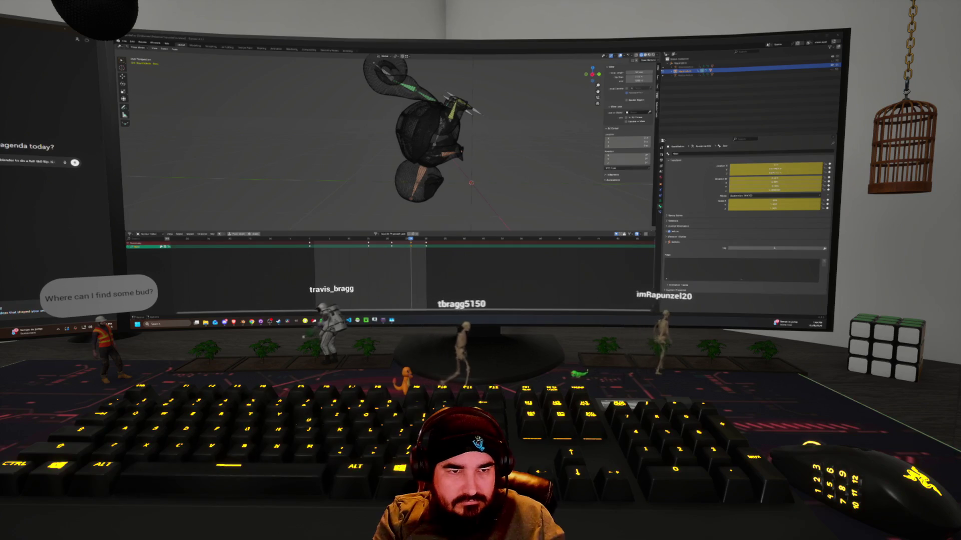
{"action": "type", "text": "t"}
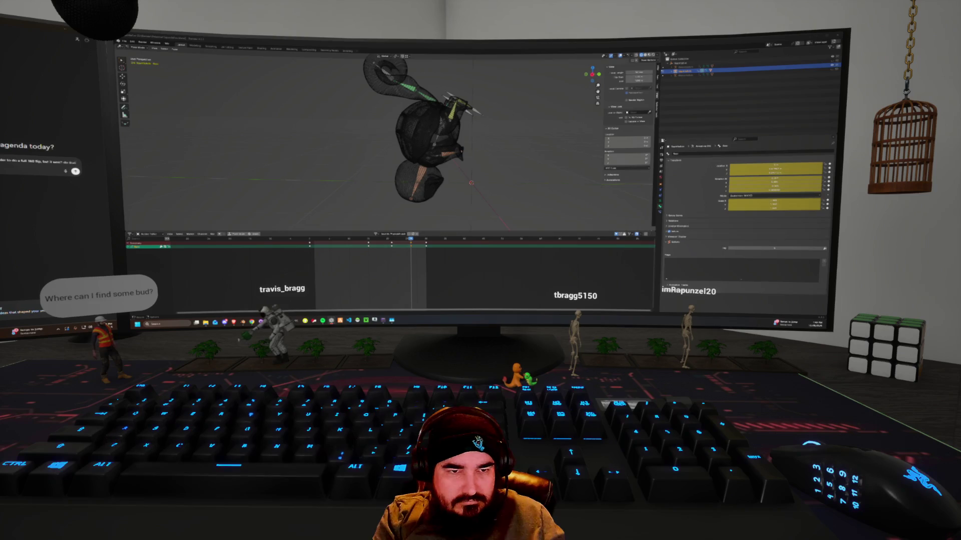
{"action": "type", "text": " it would."}
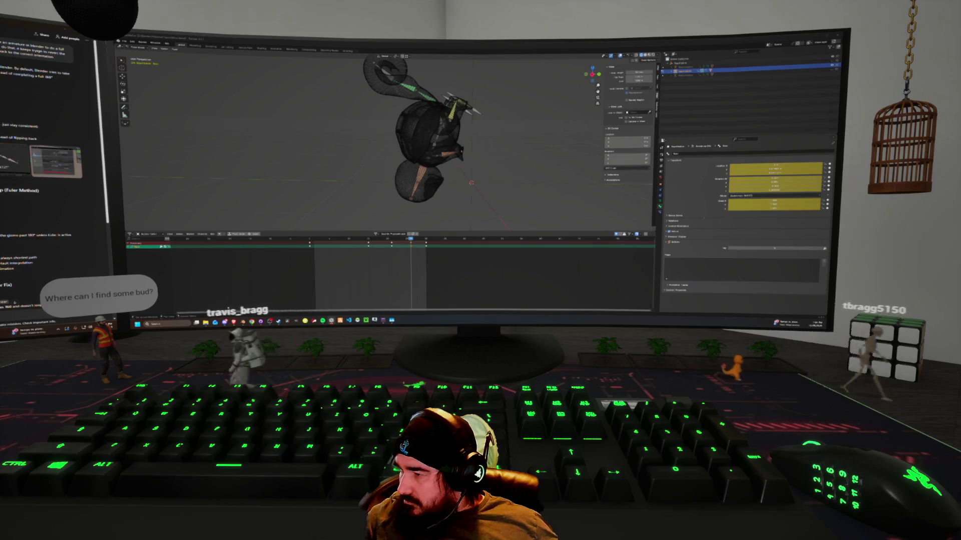
Change the bone's rotation mode from Quaternion (WXYZ) to XYZ Euler, replaying the timeline between keyframes to test it.
{"action": "left_click", "coordinate": [750, 196]}
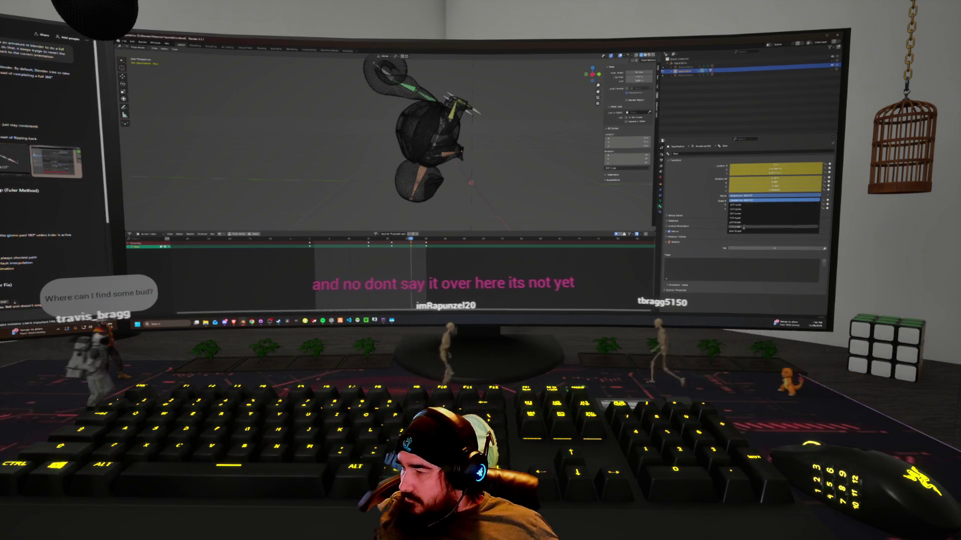
{"action": "left_click", "coordinate": [745, 228]}
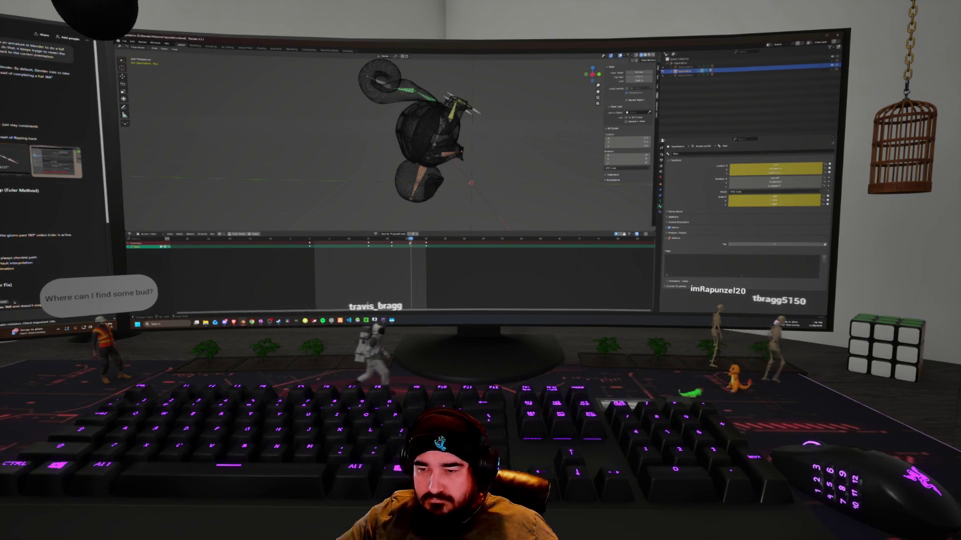
{"action": "key", "text": "Left"}
{"action": "key", "text": "space"}
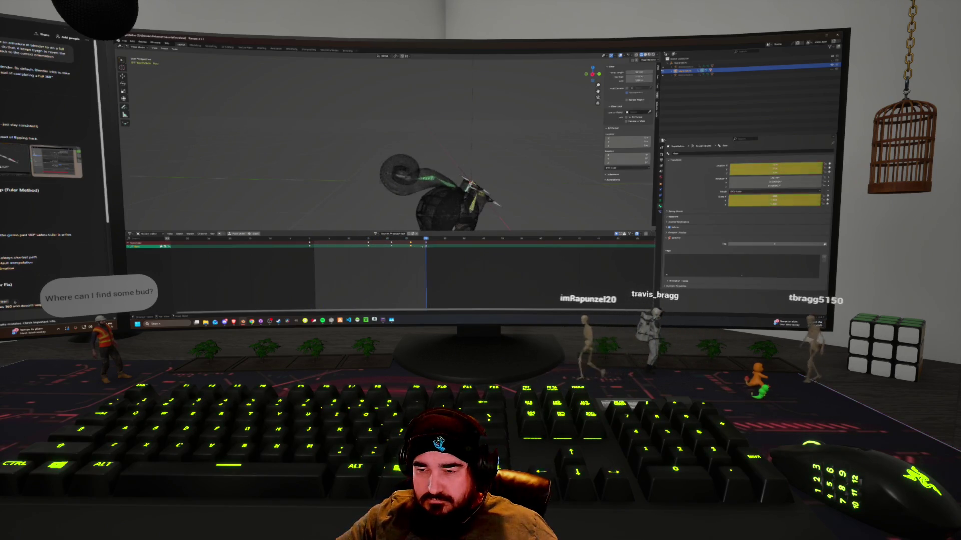
{"action": "left_click", "coordinate": [309, 241]}
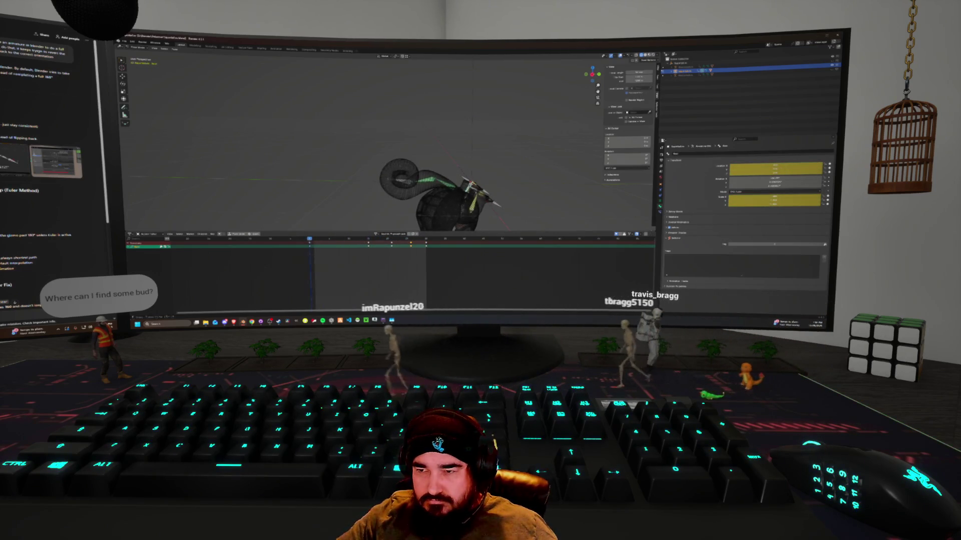
{"action": "left_click", "coordinate": [411, 241]}
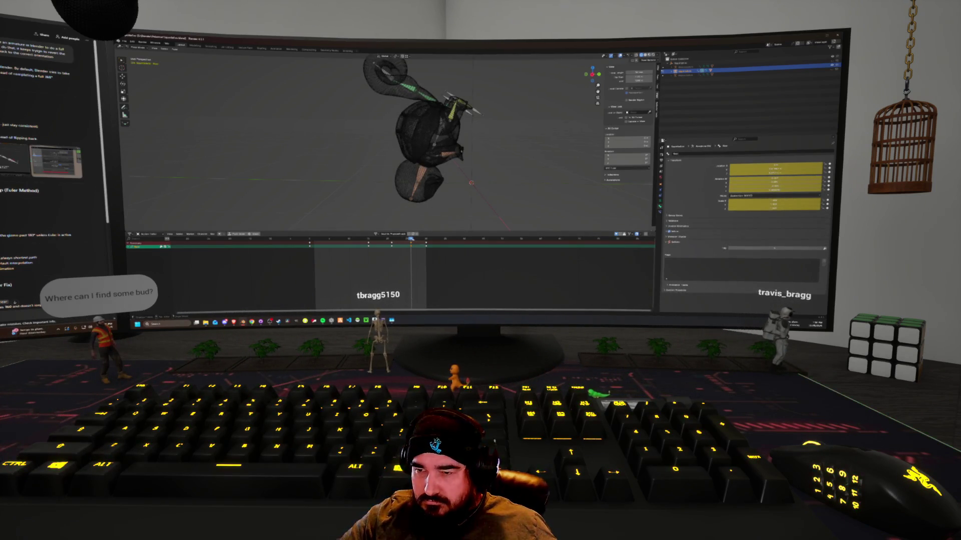
{"action": "key", "text": "space"}
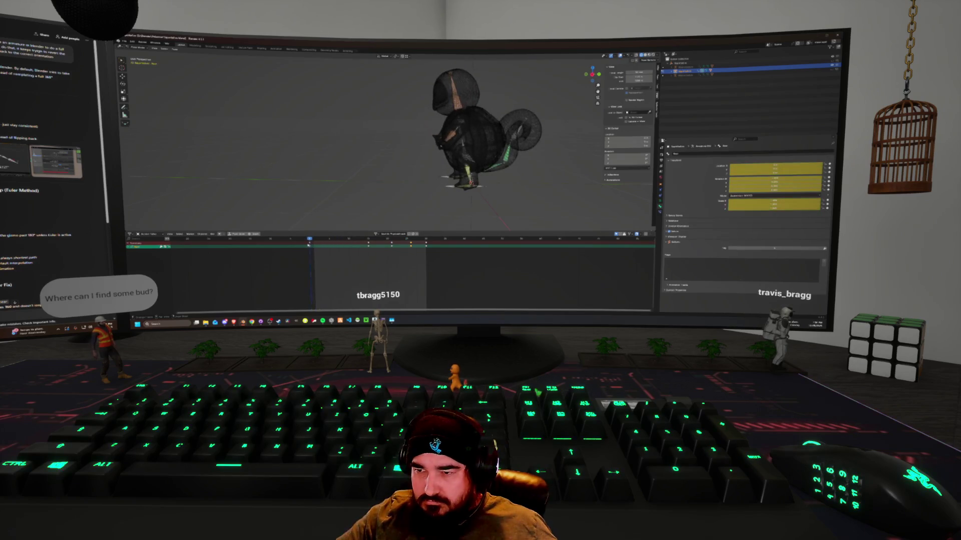
{"action": "left_click", "coordinate": [752, 197]}
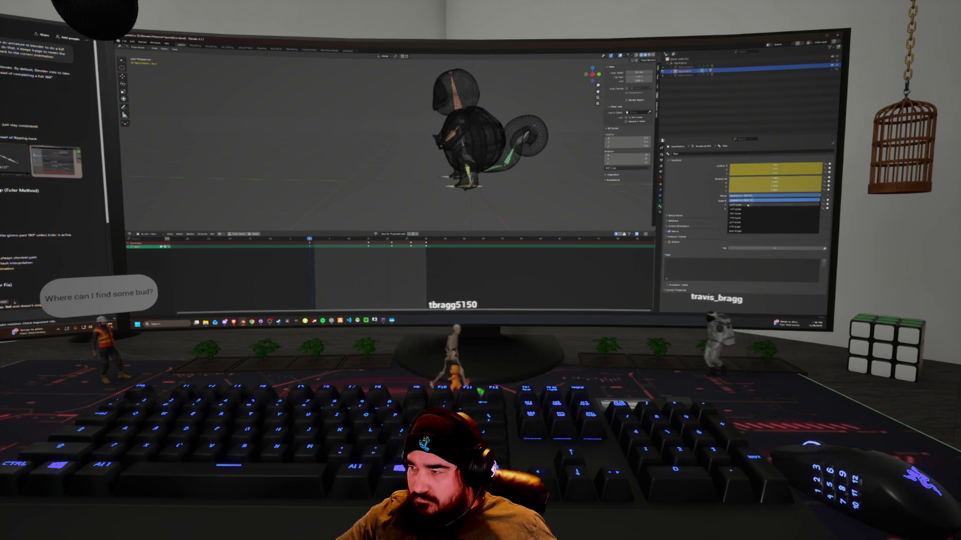
{"action": "left_click", "coordinate": [751, 201]}
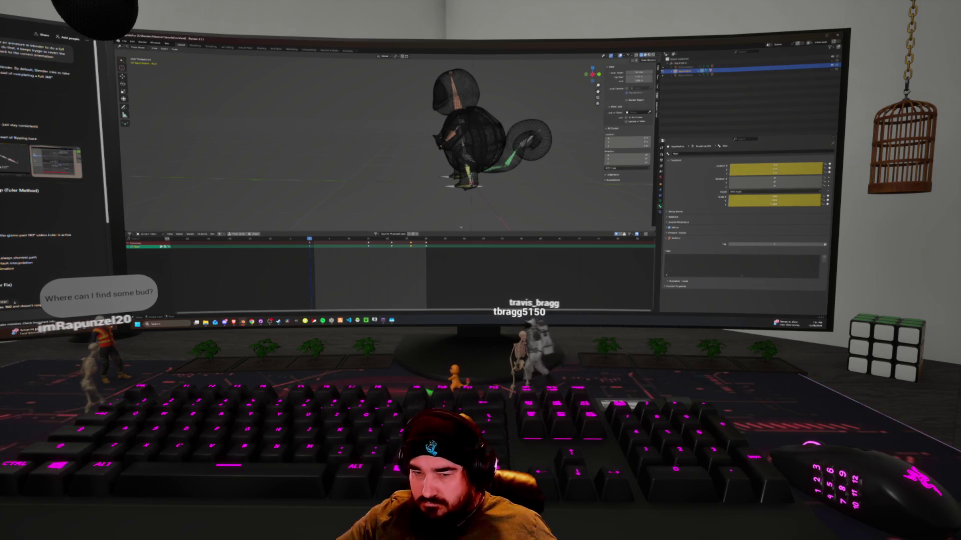
Select all the rig's bones and their keyframes, then play the current animation.
{"action": "key", "text": "a"}
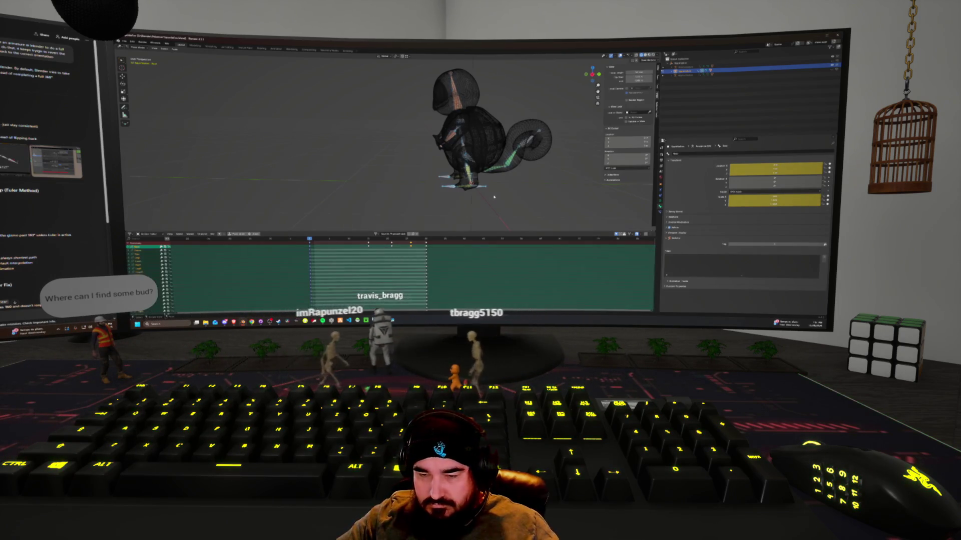
{"action": "key", "text": "i"}
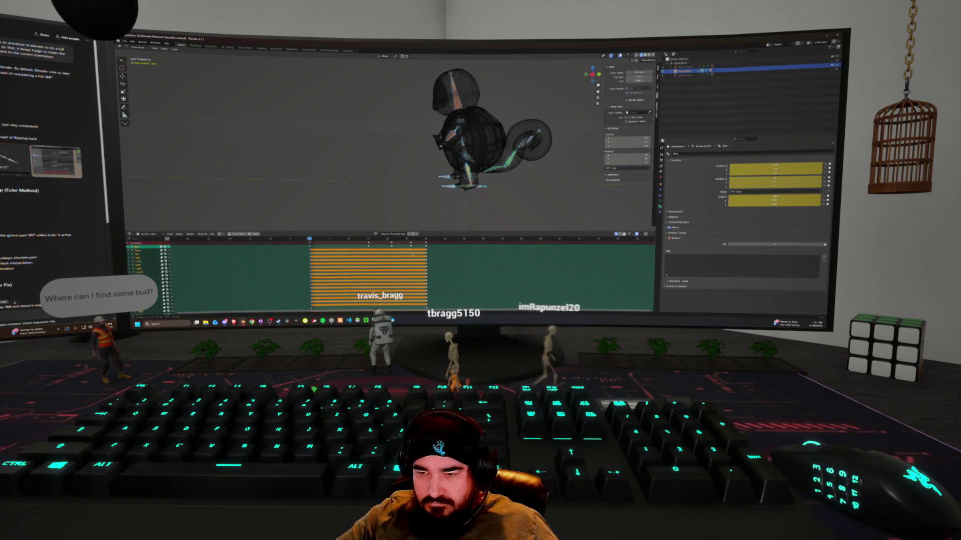
{"action": "key", "text": "x"}
{"action": "key", "text": "space"}
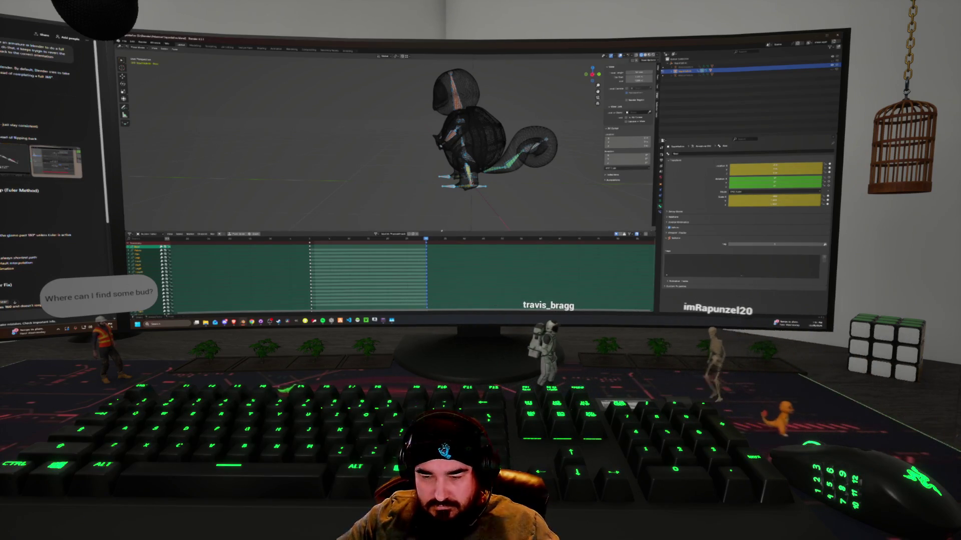
{"action": "key", "text": "i"}
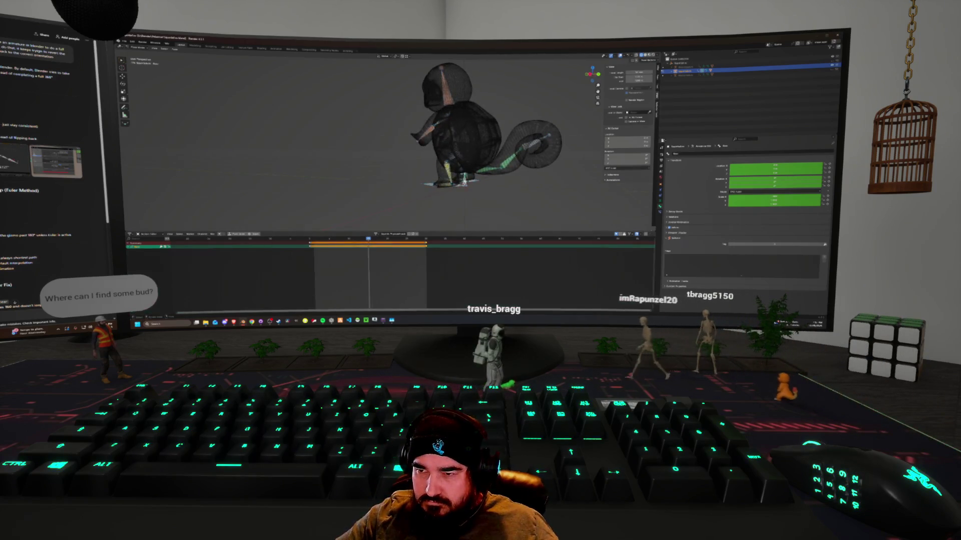
Rotate the rig 141° about global X, keyframe the pose, and play the flip.
{"action": "left_click", "coordinate": [487, 189]}
{"action": "key", "text": "r"}
{"action": "key", "text": "x"}
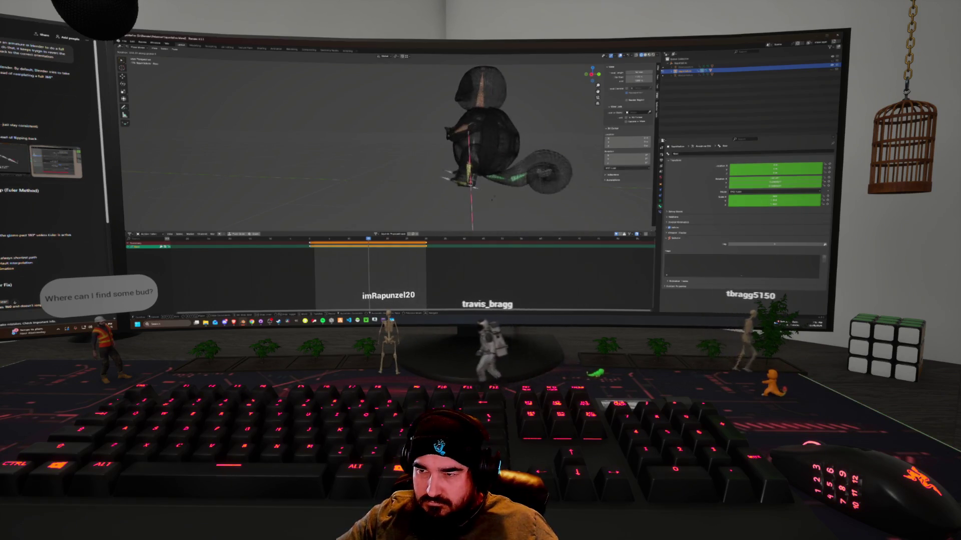
{"action": "key", "text": "Return"}
{"action": "key", "text": "i"}
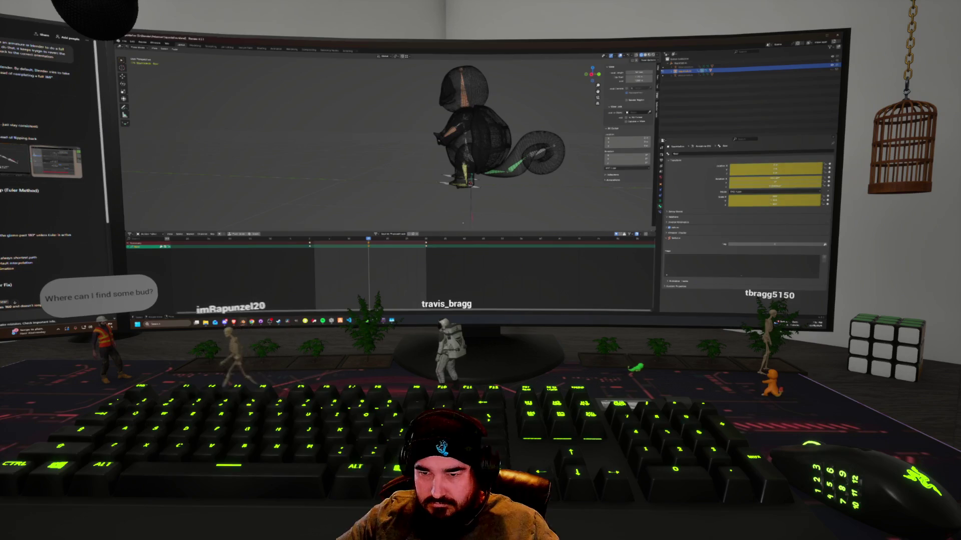
{"action": "key", "text": "space"}
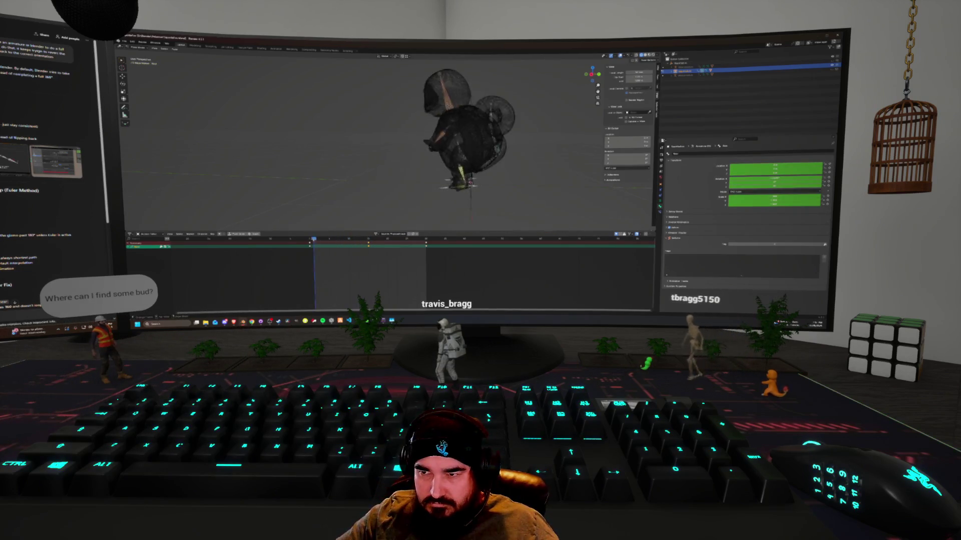
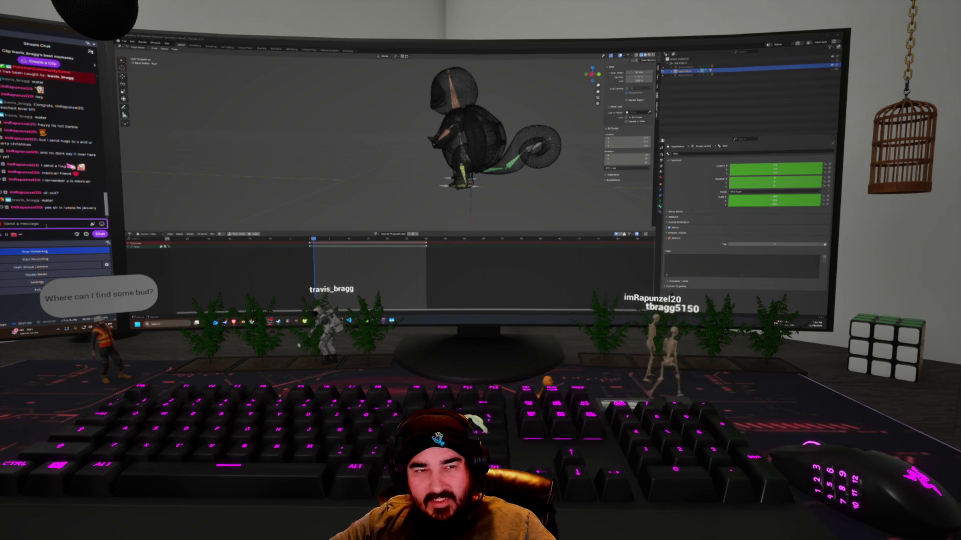
In Right Ortho view, slide the rig along Y and flip it upside down.
{"action": "mouse_move", "coordinate": [455, 130]}
{"action": "middle_mouse_down"}
{"action": "mouse_move", "coordinate": [468, 125]}
{"action": "mouse_move", "coordinate": [451, 127]}
{"action": "mouse_move", "coordinate": [460, 131]}
{"action": "middle_mouse_up"}
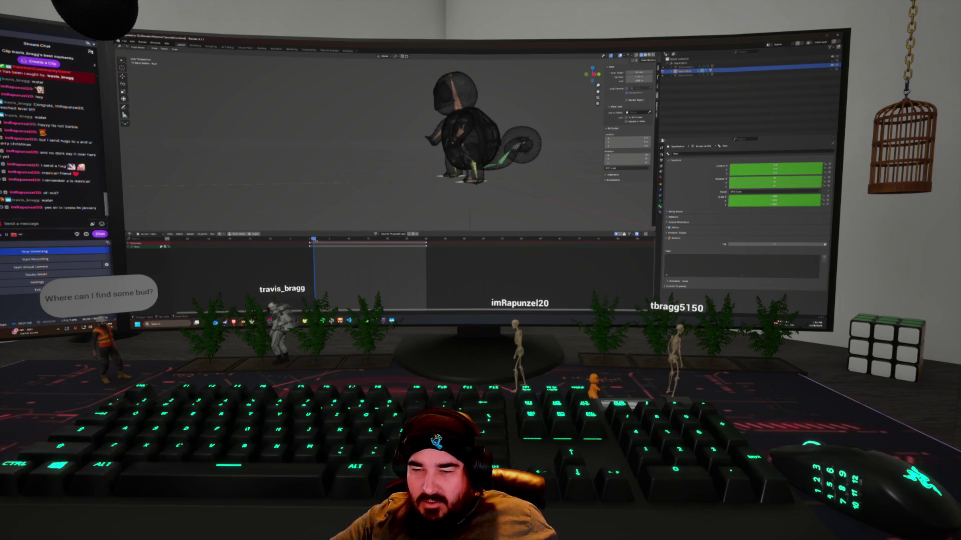
{"action": "key", "text": "KP_3"}
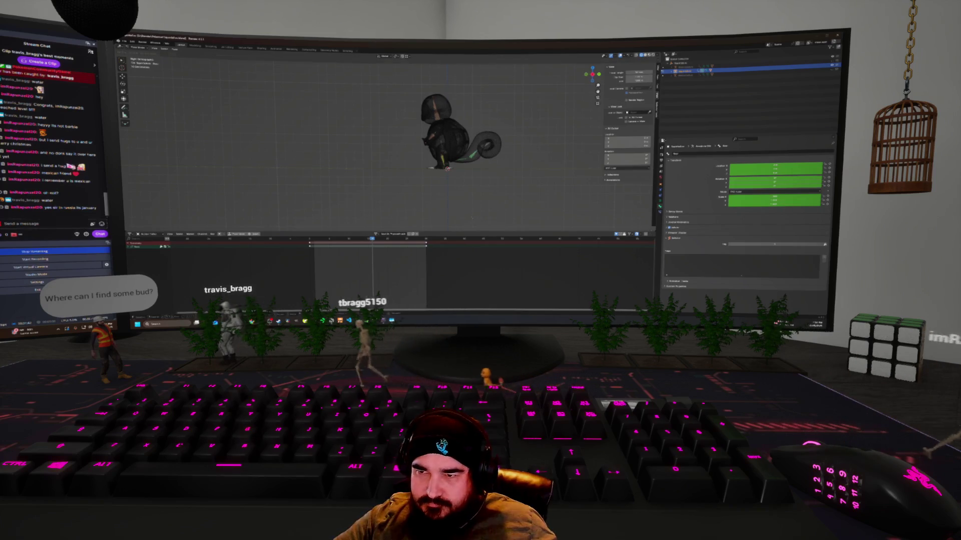
{"action": "key", "text": "g"}
{"action": "key", "text": "y"}
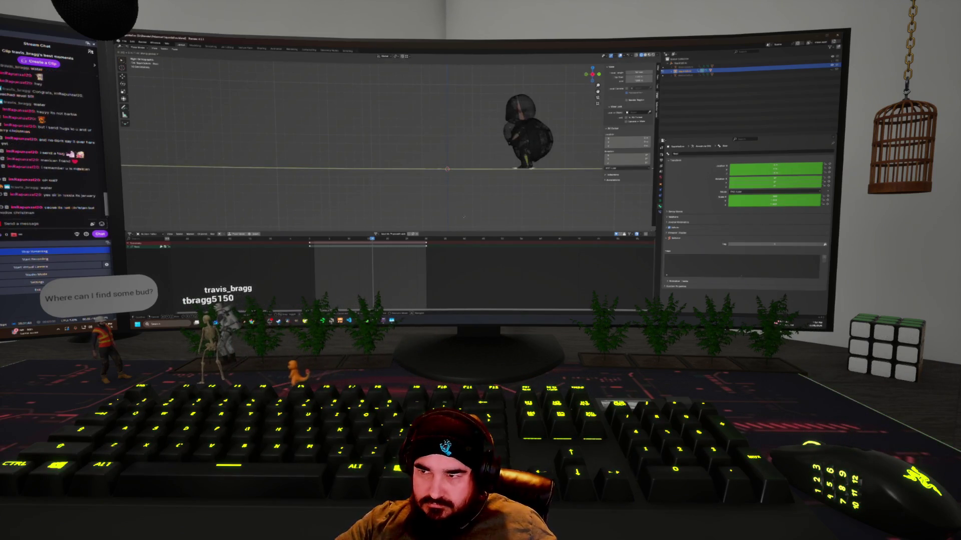
{"action": "left_click", "coordinate": [464, 217]}
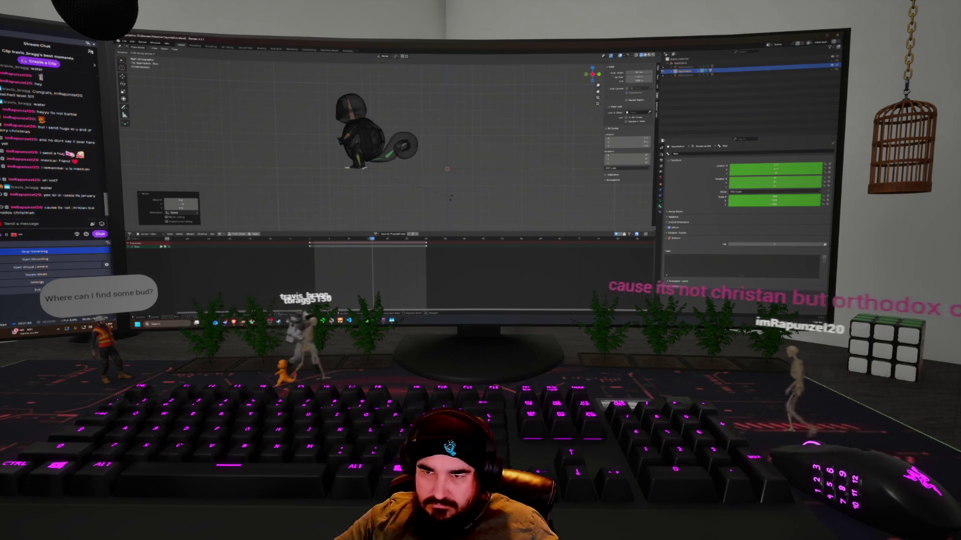
{"action": "key", "text": "r"}
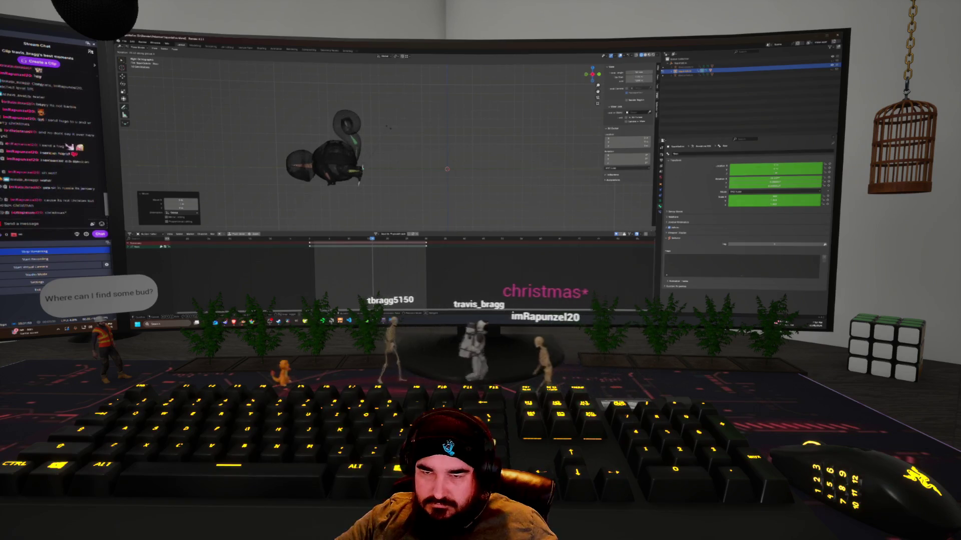
{"action": "left_click", "coordinate": [389, 128]}
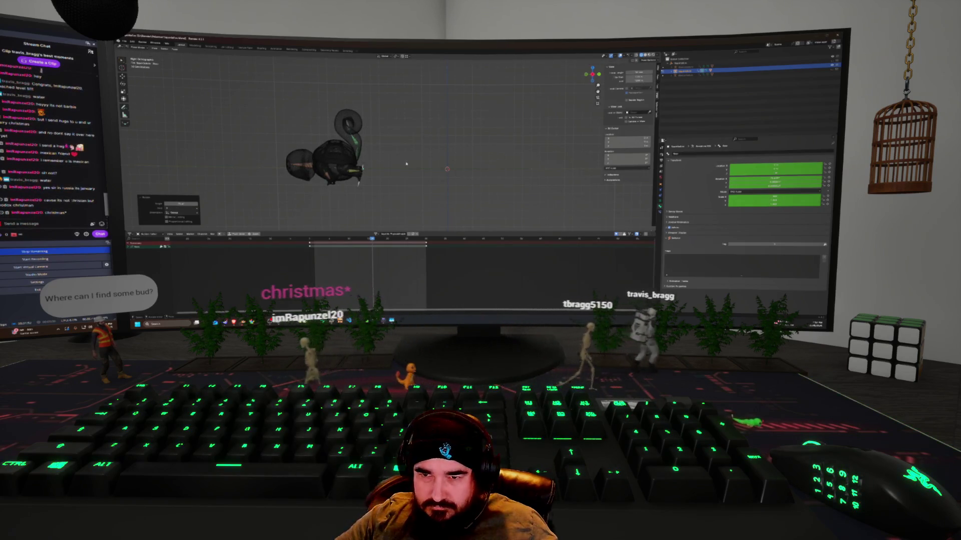
Move the flipped rig back along X and advance to a later jump frame.
{"action": "key", "text": "g"}
{"action": "key", "text": "x"}
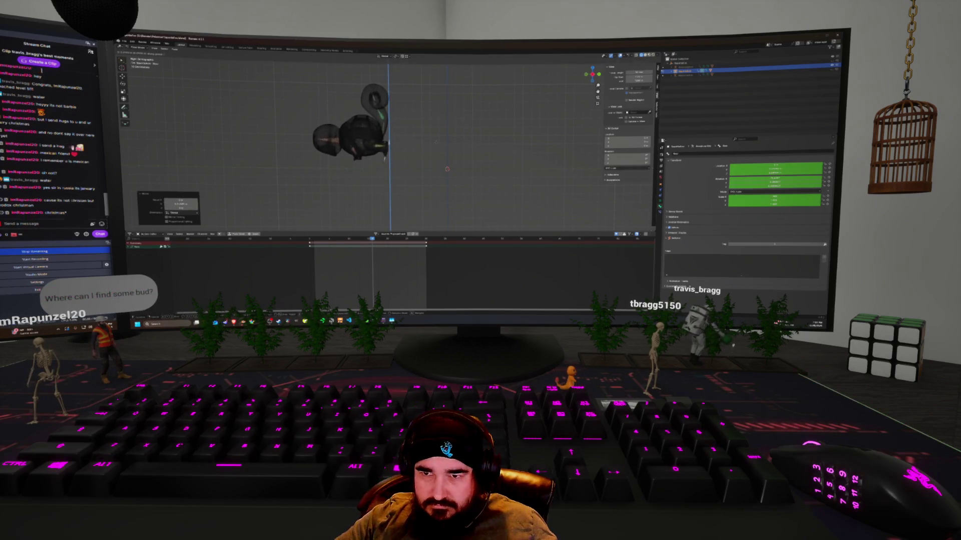
{"action": "left_click", "coordinate": [435, 142]}
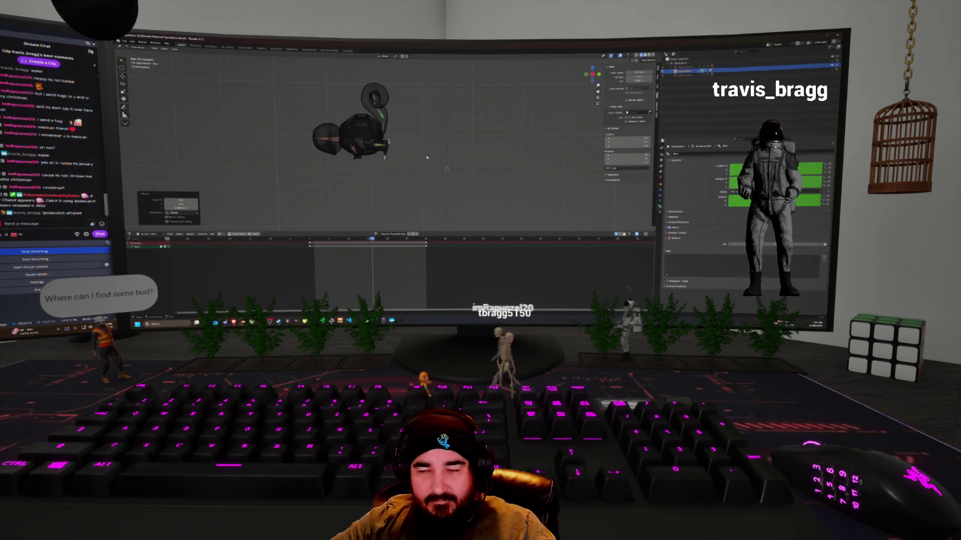
{"action": "mouse_move", "coordinate": [400, 166]}
{"action": "middle_mouse_down"}
{"action": "mouse_move", "coordinate": [422, 164]}
{"action": "mouse_move", "coordinate": [409, 172]}
{"action": "mouse_move", "coordinate": [398, 164]}
{"action": "mouse_move", "coordinate": [424, 176]}
{"action": "middle_mouse_up"}
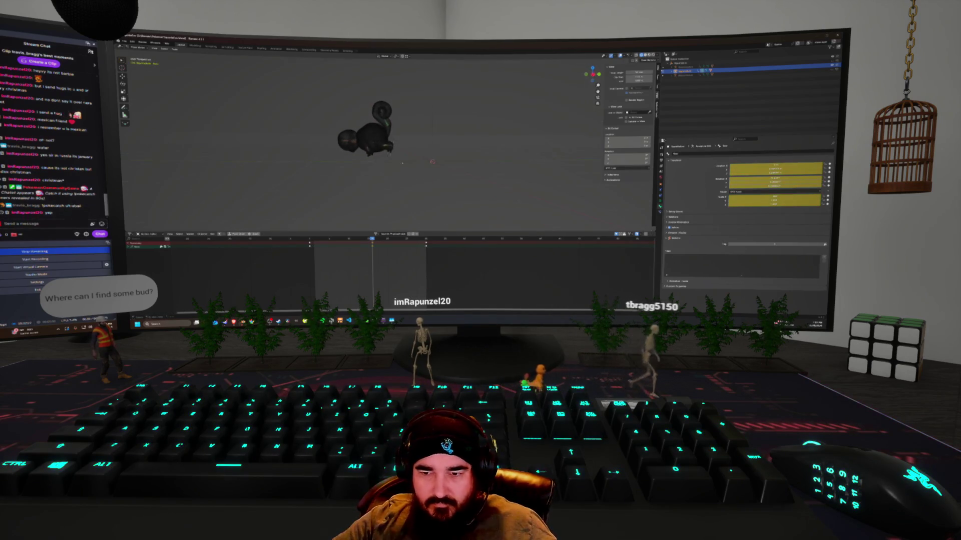
{"action": "key", "text": "space"}
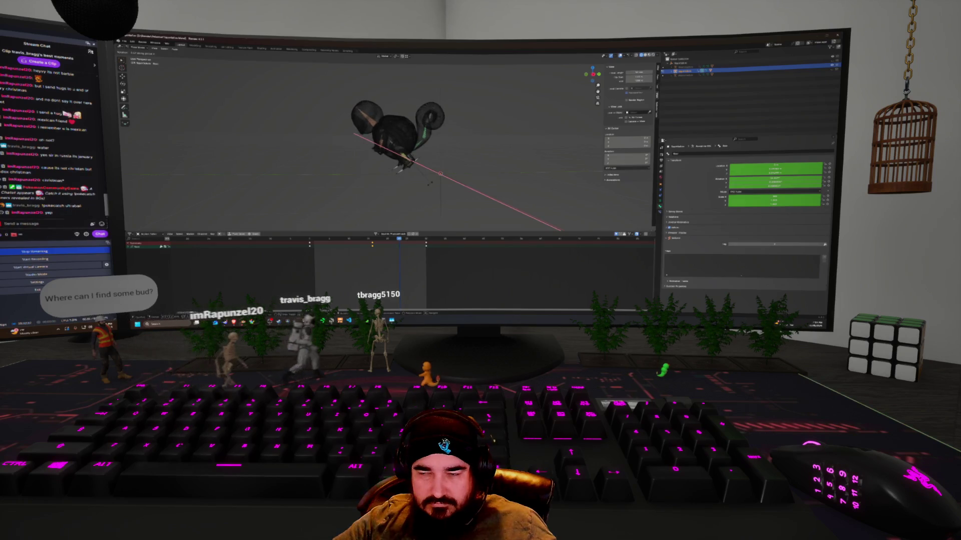
Redo the rig's roll rotation and raise it up and to the left.
{"action": "key", "text": "Escape"}
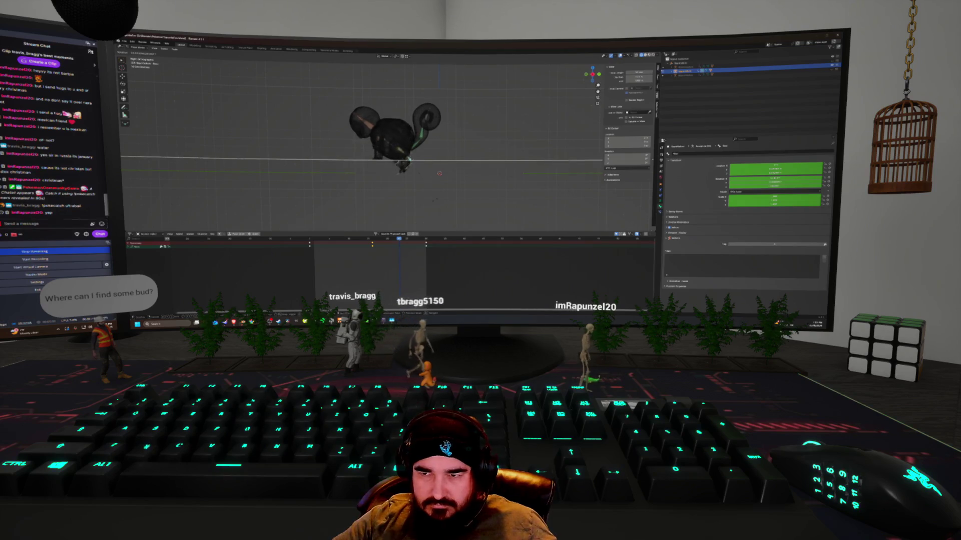
{"action": "key", "text": "Escape"}
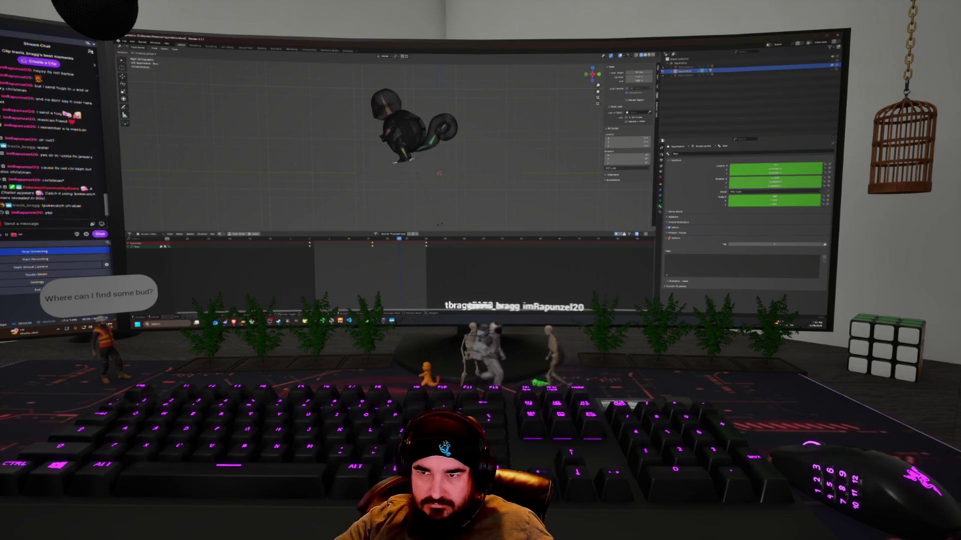
{"action": "key", "text": "y"}
{"action": "key", "text": "Escape"}
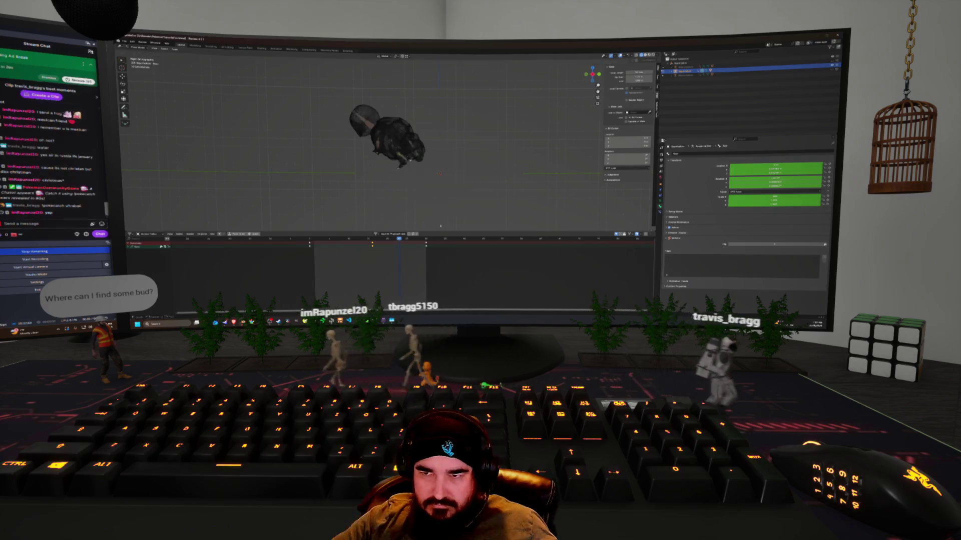
{"action": "key", "text": "r"}
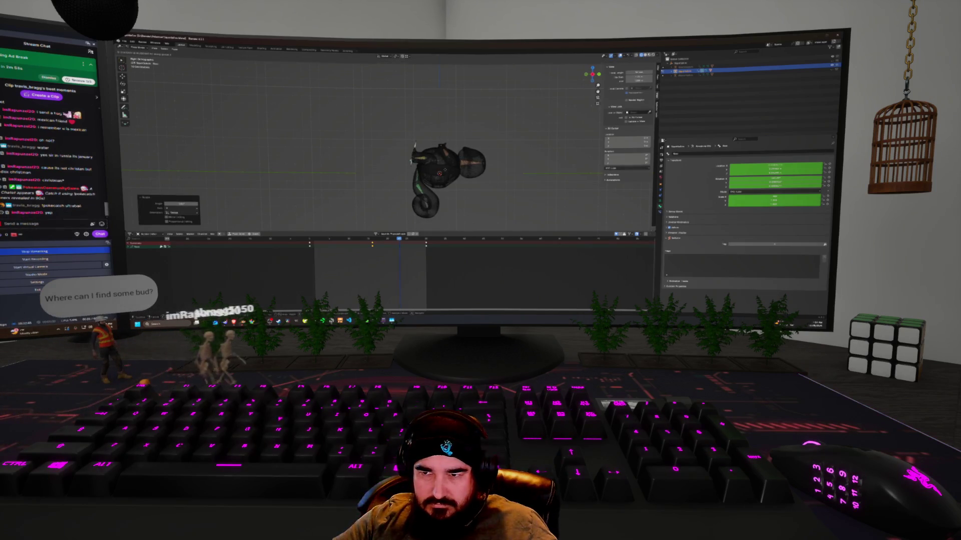
{"action": "key", "text": "g"}
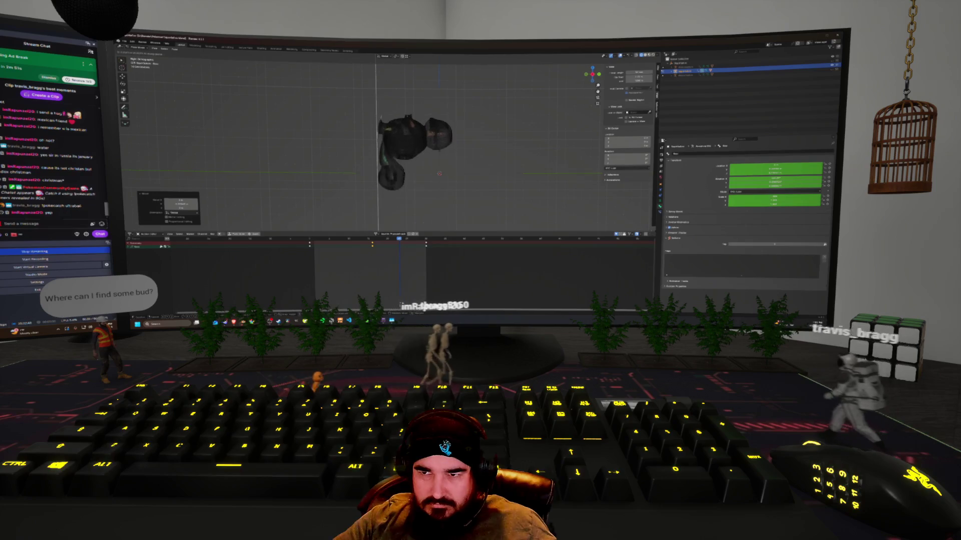
{"action": "left_click", "coordinate": [443, 146]}
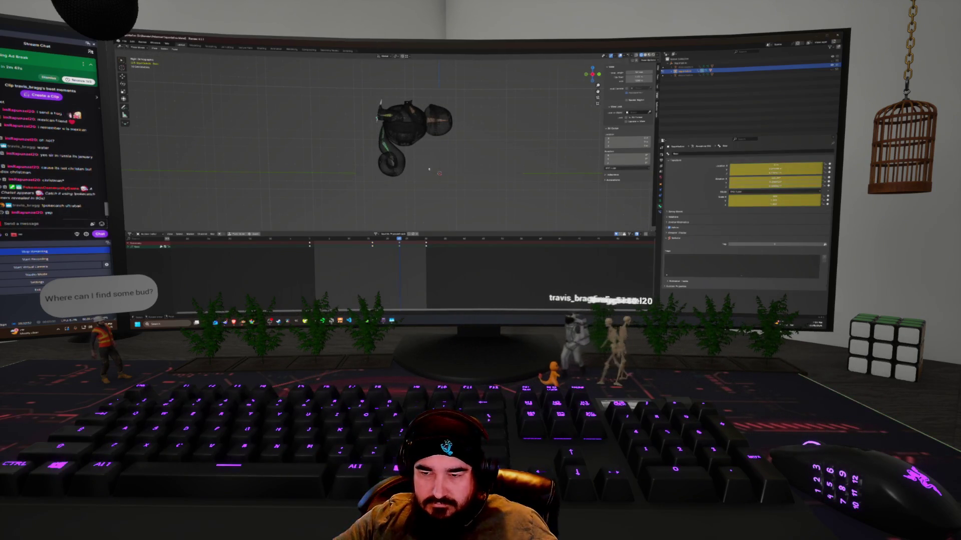
At the end of the frame range, rotate the rig so the tail curls upward, then play back.
{"action": "key", "text": "space"}
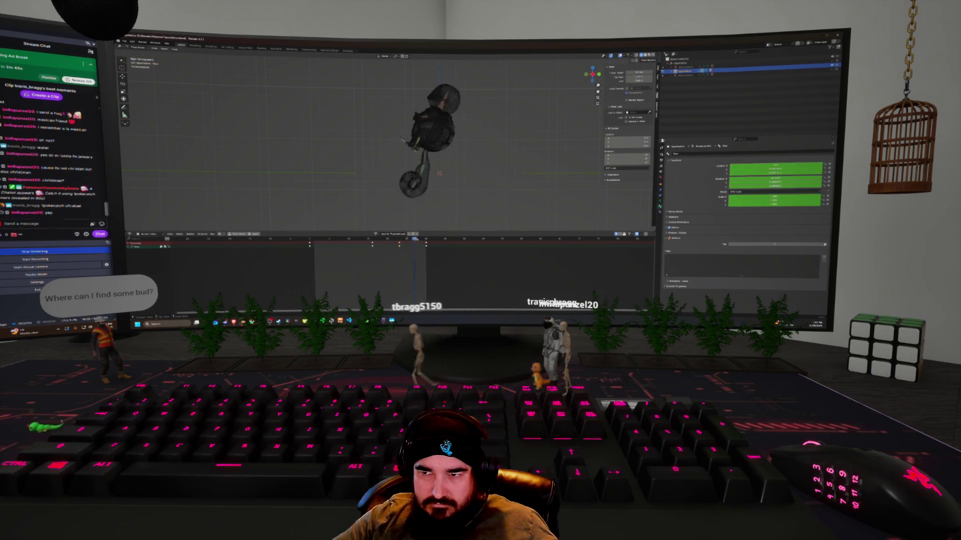
{"action": "key", "text": "r"}
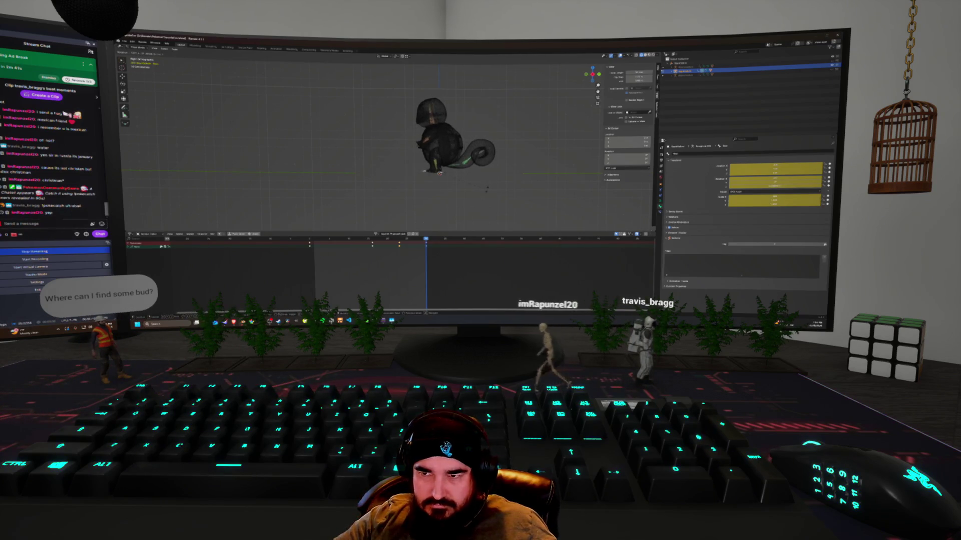
{"action": "left_click", "coordinate": [487, 189]}
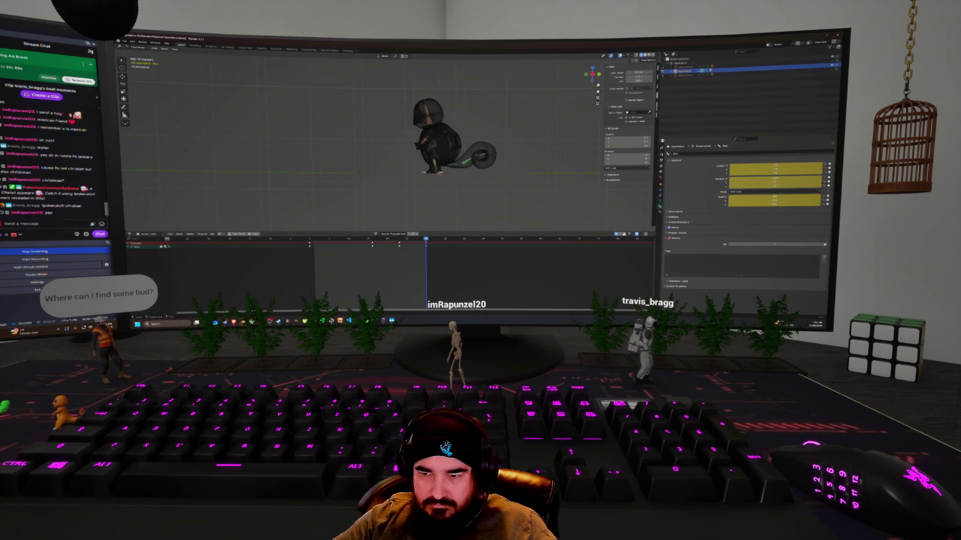
{"action": "key", "text": "space"}
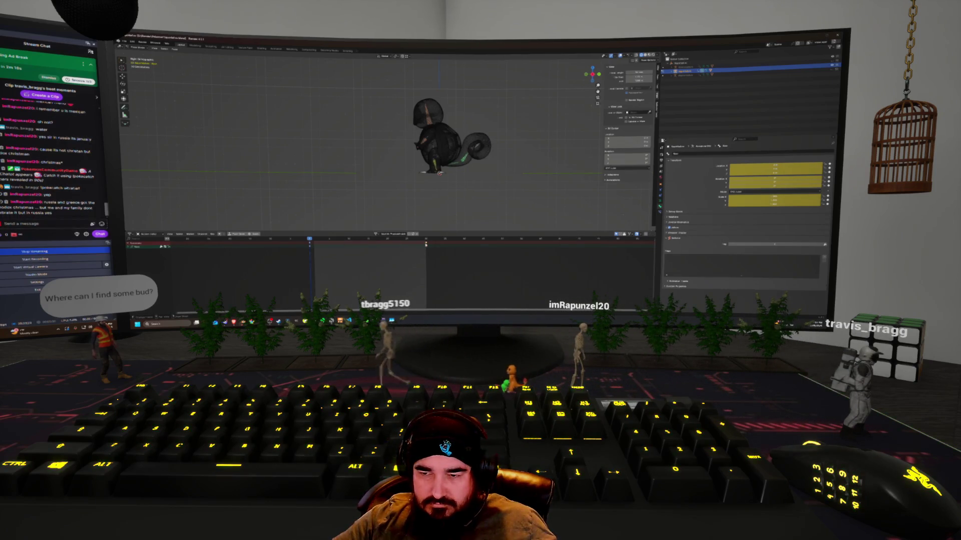
Key the pose on the last frame so it holds, and leave the side ortho view.
{"action": "key", "text": "Up"}
{"action": "key", "text": "Right"}
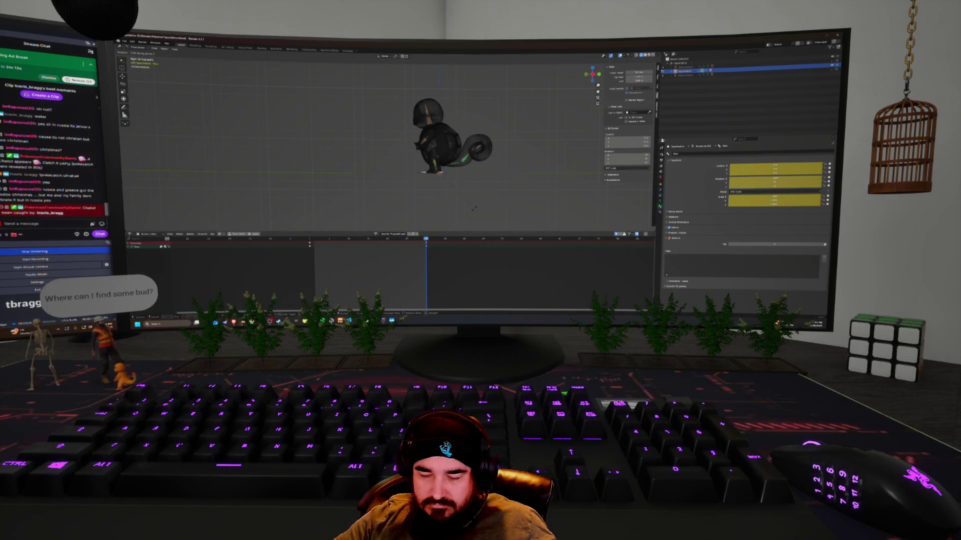
{"action": "key", "text": "i"}
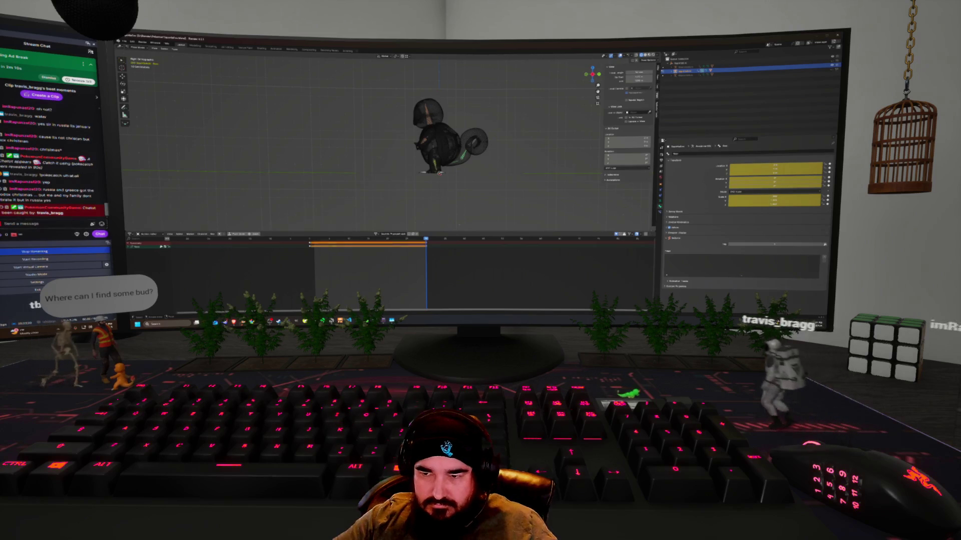
{"action": "key", "text": "space"}
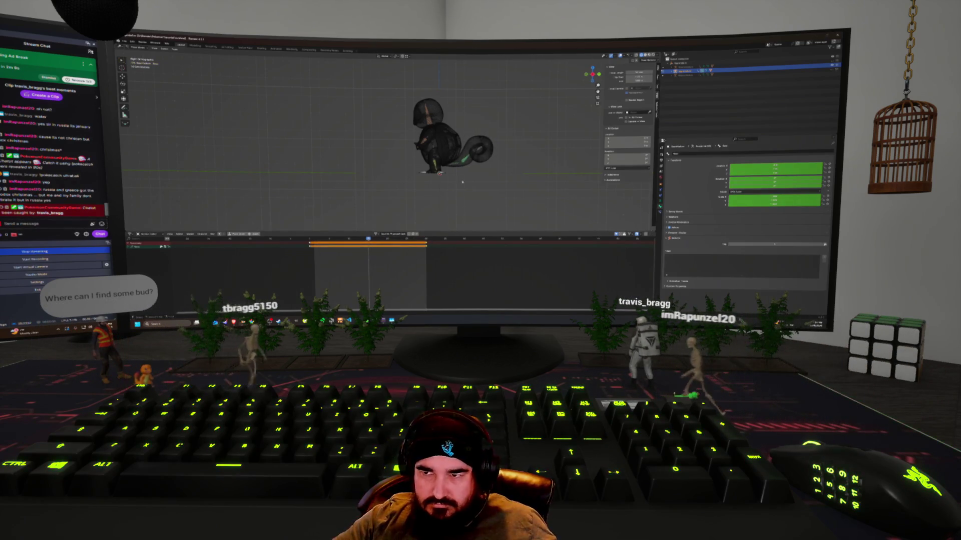
{"action": "middle_click_drag", "start_coordinate": [439, 173], "coordinate": [434, 179]}
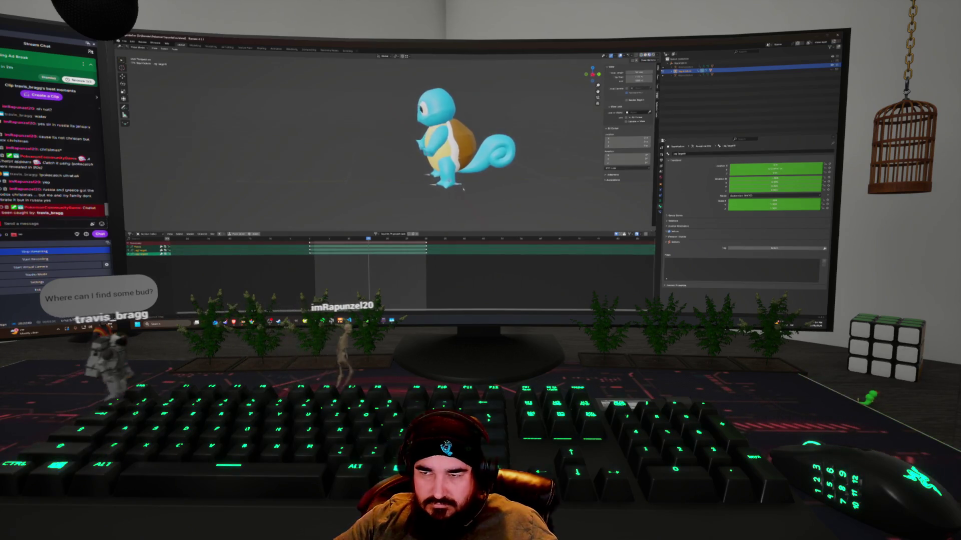
Move Squirtle left, tip it forward, raise it, and step ahead a few frames.
{"action": "key", "text": "g"}
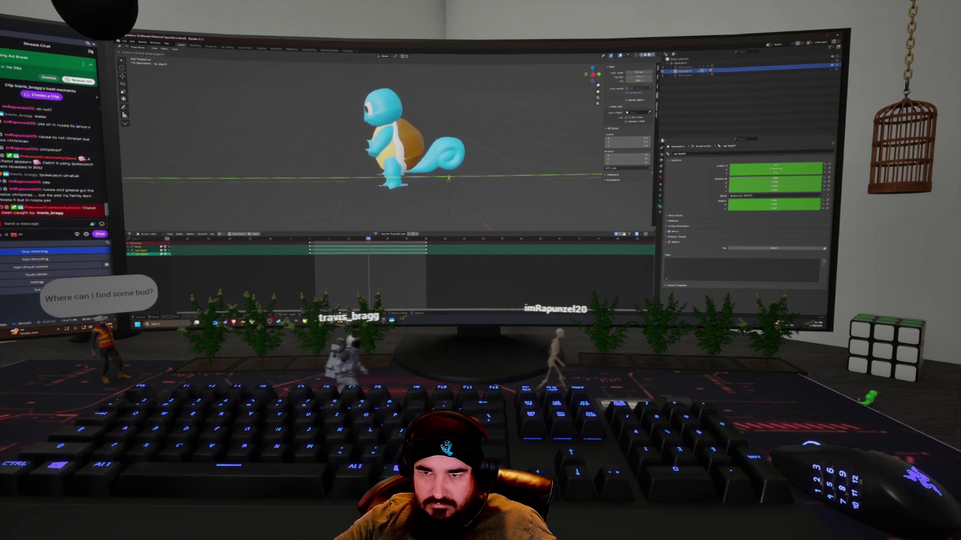
{"action": "key", "text": "Return"}
{"action": "key", "text": "r"}
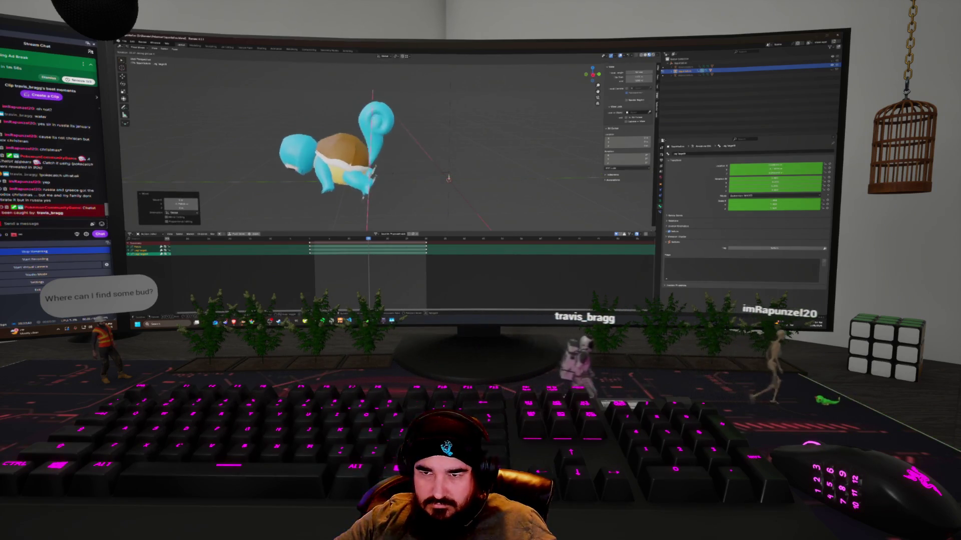
{"action": "key", "text": "Return"}
{"action": "key", "text": "g"}
{"action": "key", "text": "Return"}
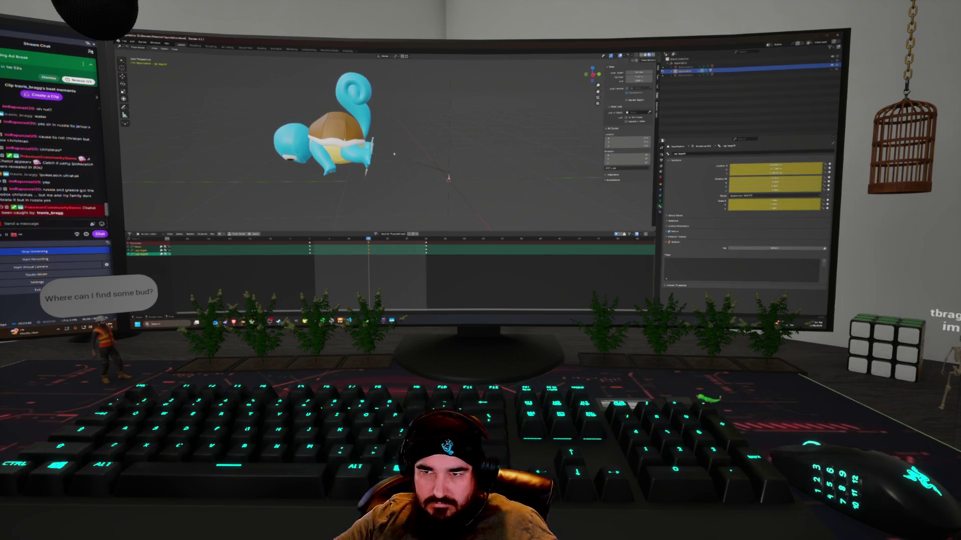
{"action": "key", "text": "Right"}
{"action": "key", "text": "Right"}
{"action": "key", "text": "Right"}
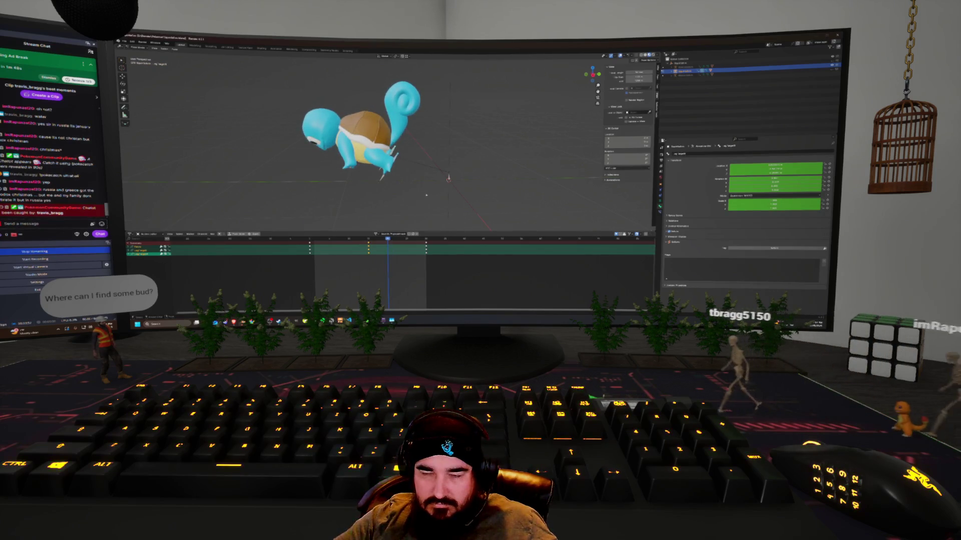
Tilt Squirtle backward on X, lift it on Z, and key location, rotation and scale.
{"action": "key", "text": "r"}
{"action": "key", "text": "x"}
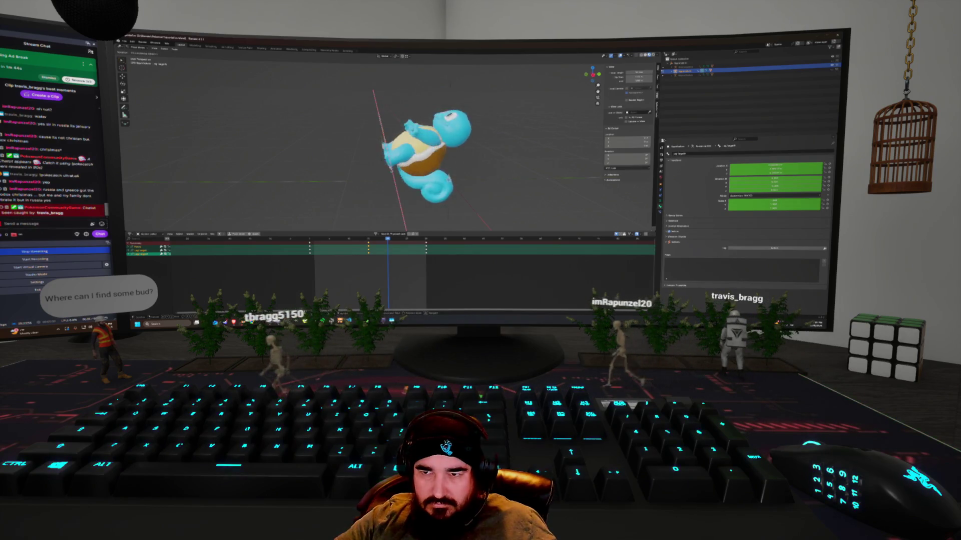
{"action": "key", "text": "Return"}
{"action": "key", "text": "g"}
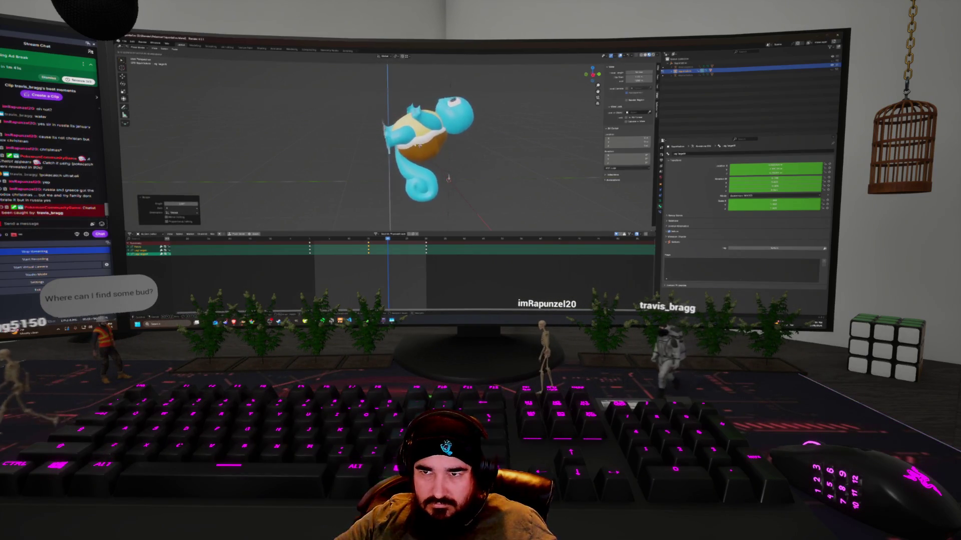
{"action": "key", "text": "y"}
{"action": "key", "text": "z"}
{"action": "key", "text": "i"}
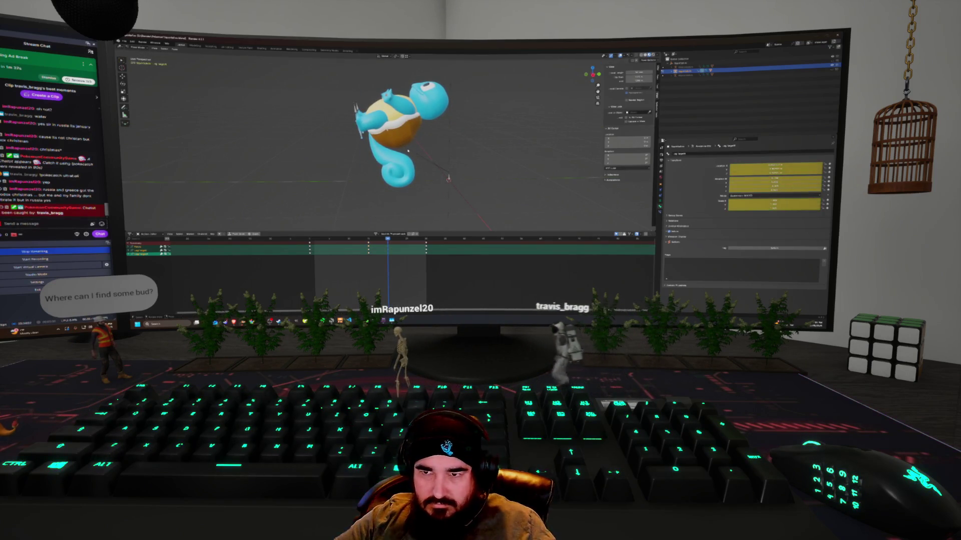
At the next jump point, rotate Squirtle on X and Z and key the mid-flip pose.
{"action": "key", "text": "space"}
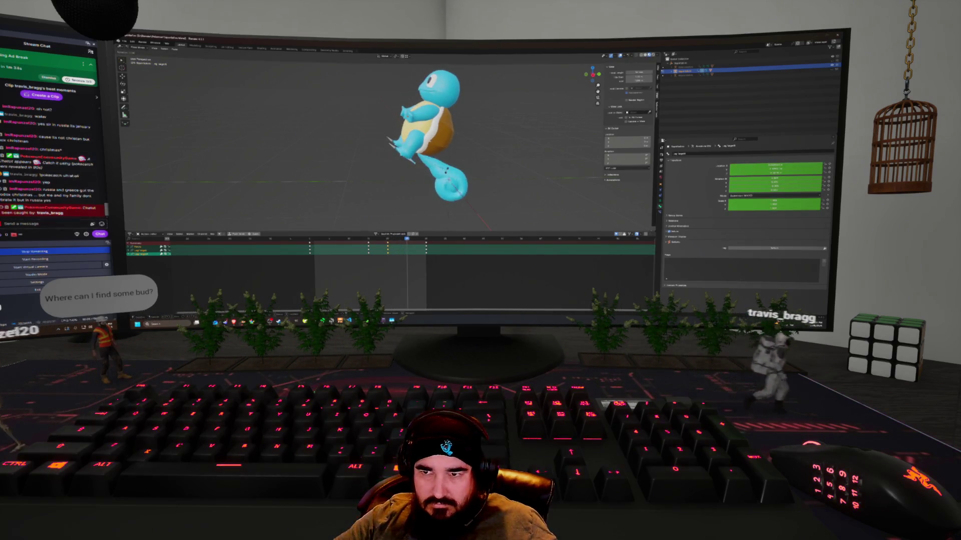
{"action": "key", "text": "r"}
{"action": "key", "text": "x"}
{"action": "key", "text": "Return"}
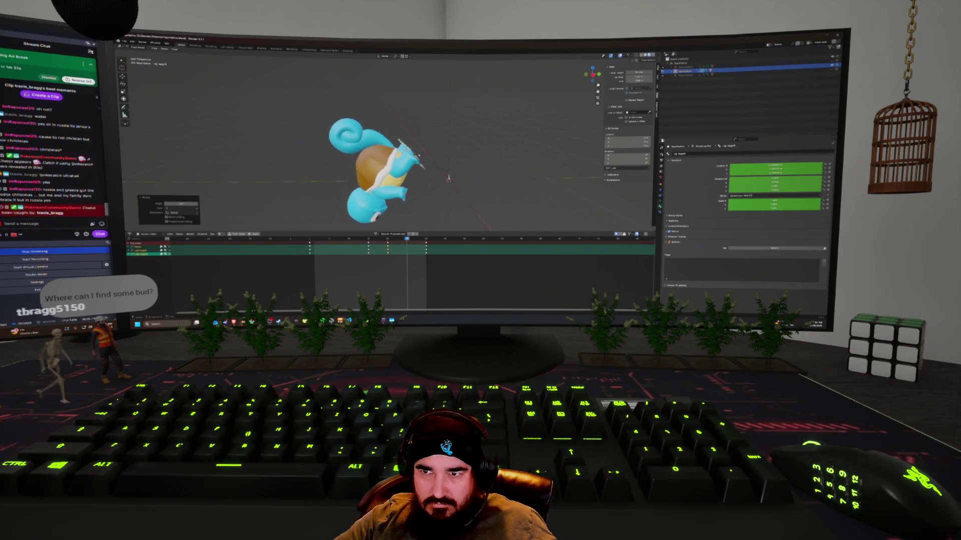
{"action": "key", "text": "r"}
{"action": "key", "text": "z"}
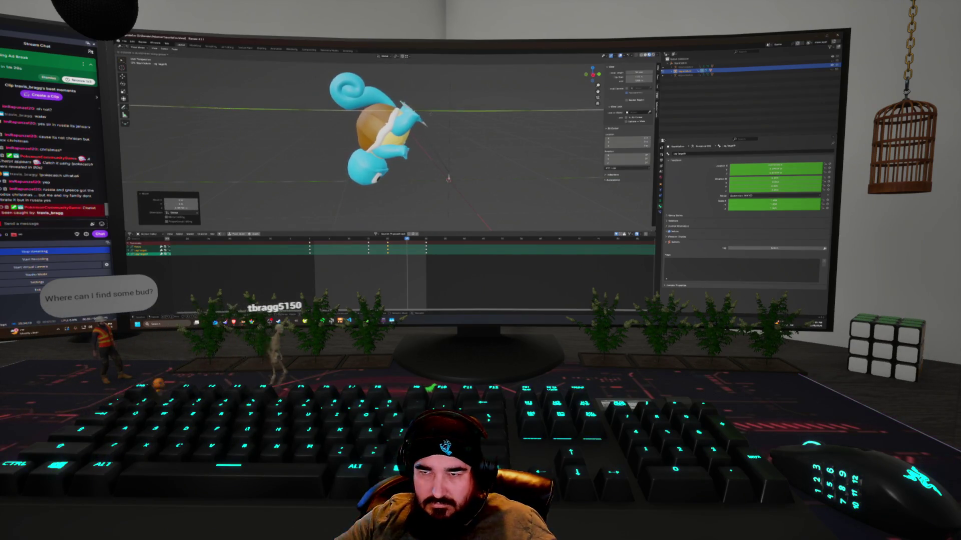
{"action": "key", "text": "Return"}
{"action": "key", "text": "i"}
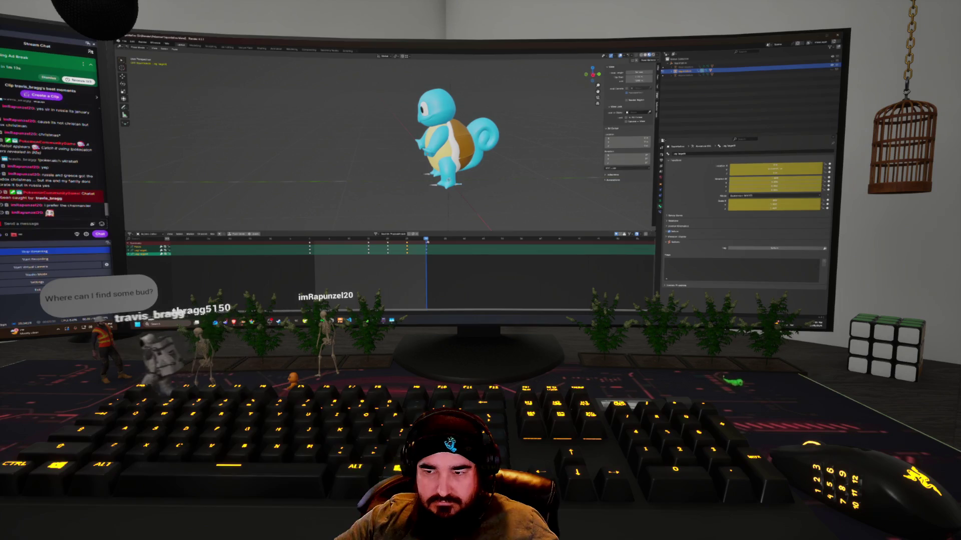
Lift Squirtle higher, review the jump, and delete the intermediate keyframes.
{"action": "key", "text": "space"}
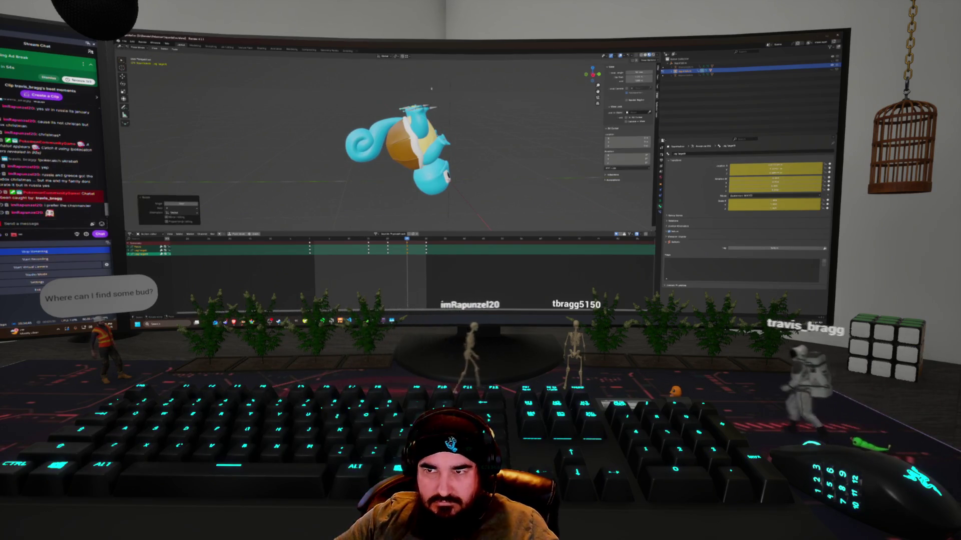
{"action": "key", "text": "g"}
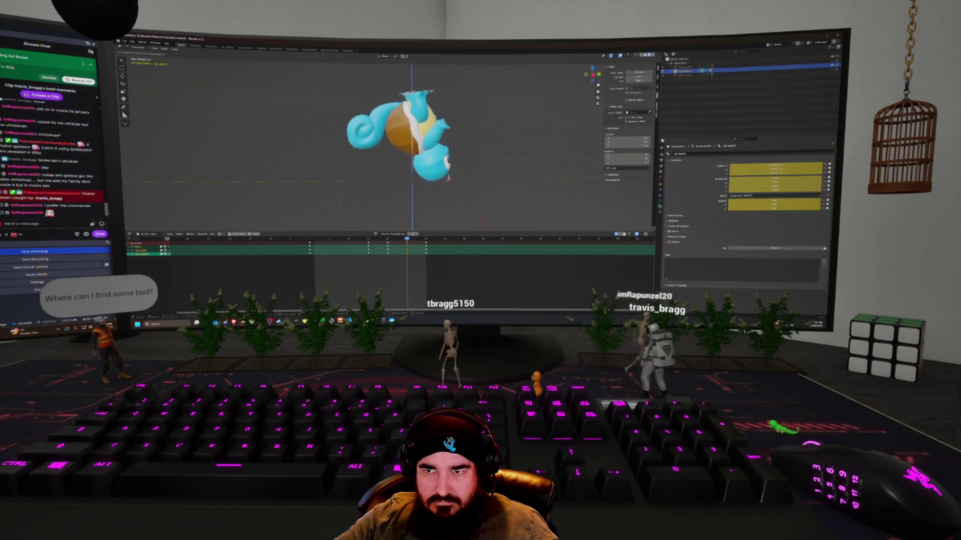
{"action": "left_click", "coordinate": [449, 177]}
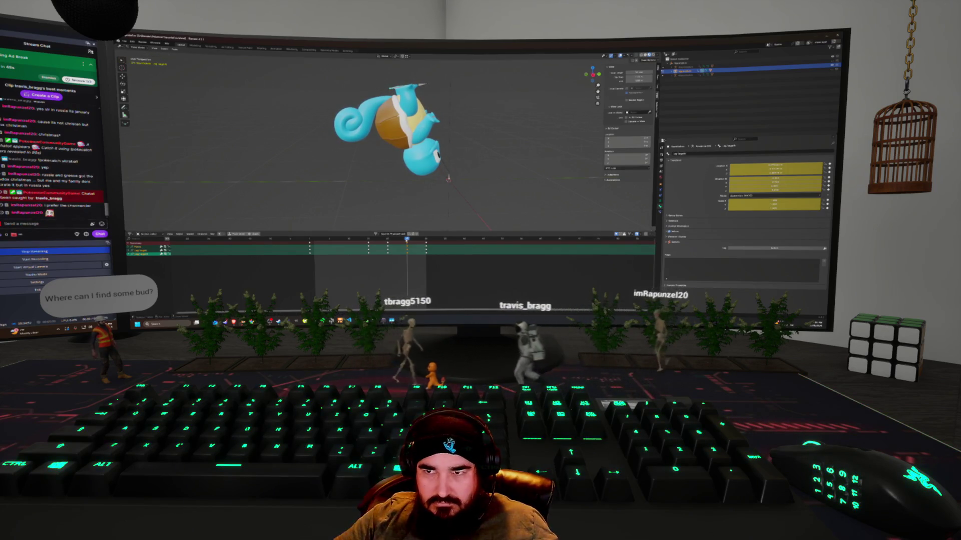
{"action": "key", "text": "space"}
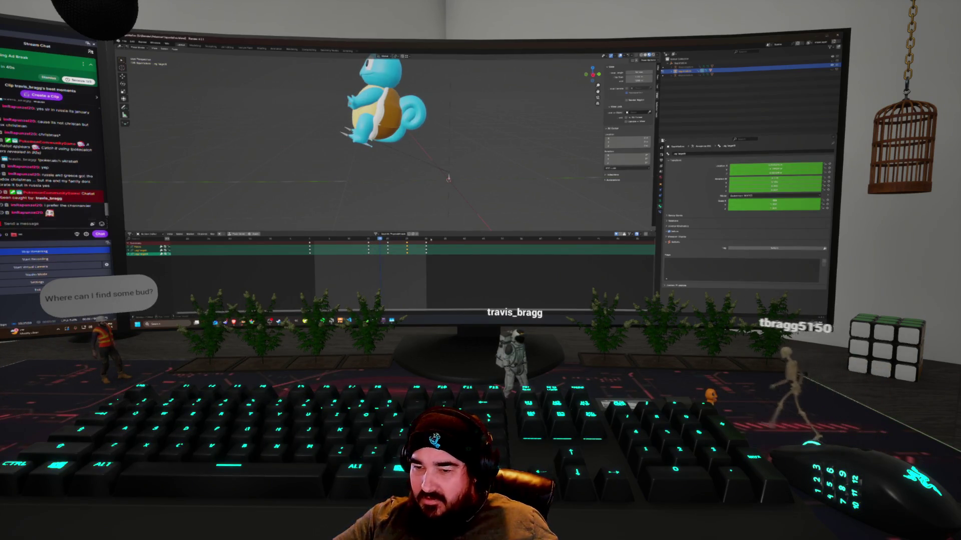
{"action": "left_click", "coordinate": [363, 244]}
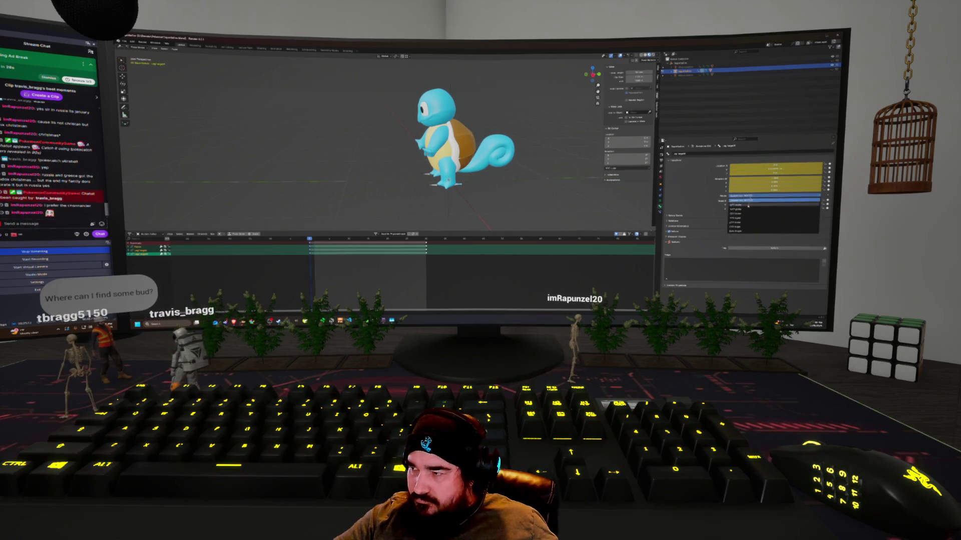
Set rotation mode to XYZ Euler, select all bones, and key them at the final keyframe.
{"action": "left_click", "coordinate": [747, 205]}
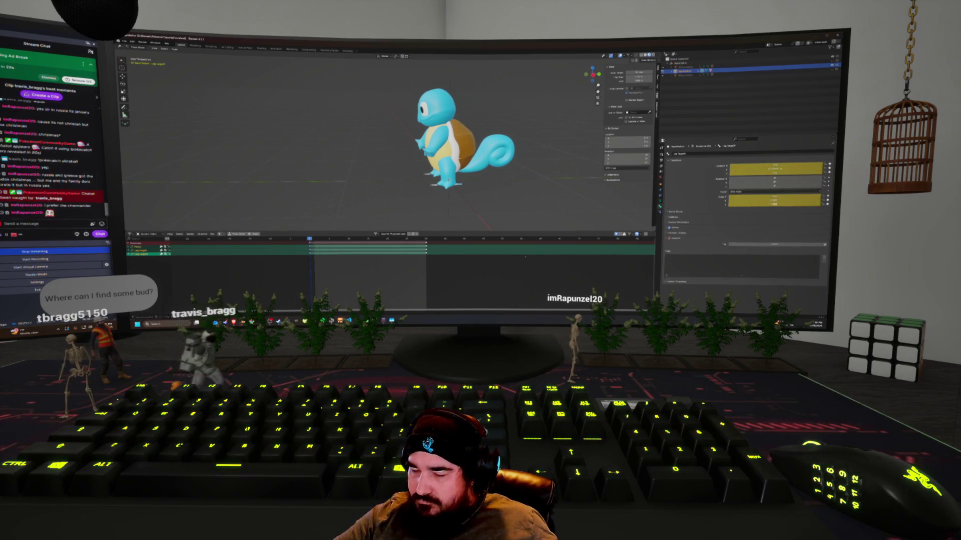
{"action": "key", "text": "a"}
{"action": "left_click", "coordinate": [773, 192]}
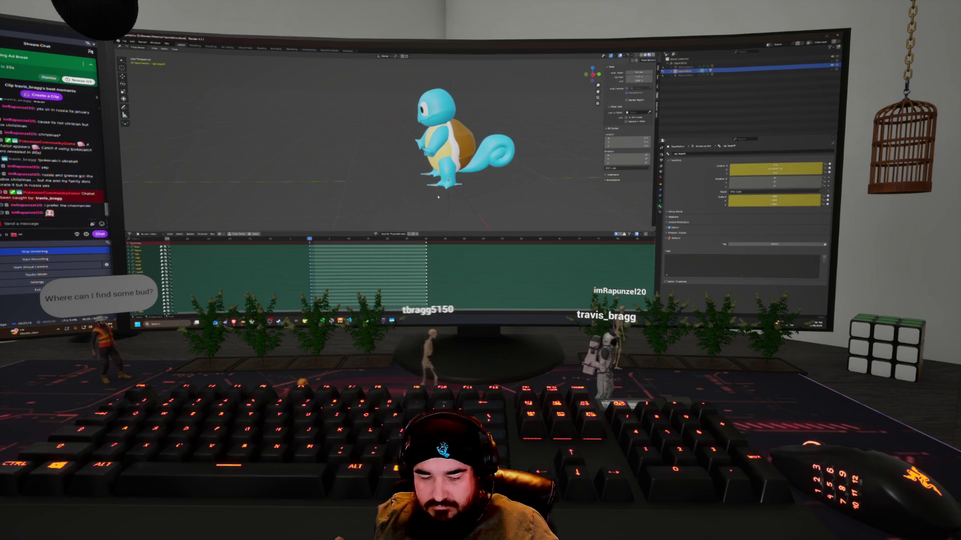
{"action": "key", "text": "i"}
{"action": "key", "text": "Up"}
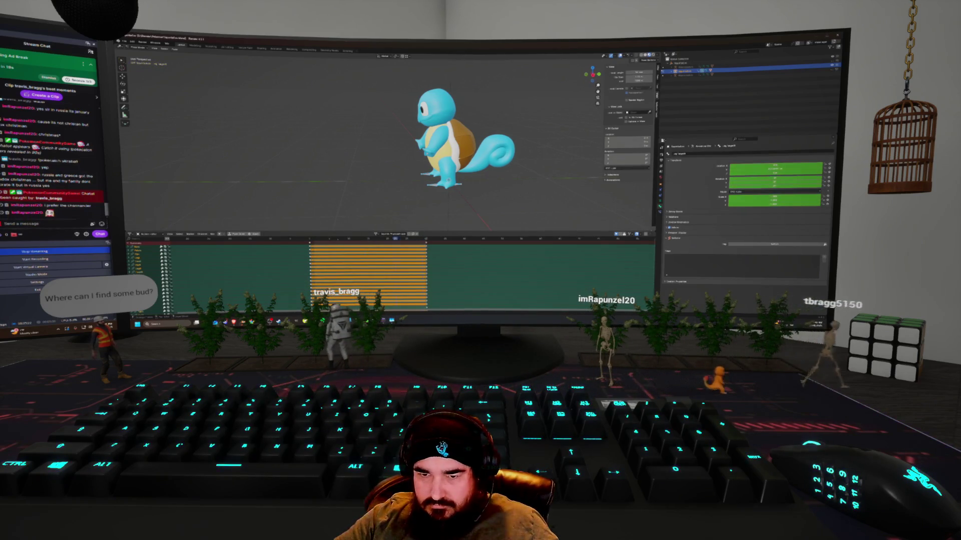
Inspect the bones inside the mesh in X-ray, then return to solid shading.
{"action": "key", "text": "shift+z"}
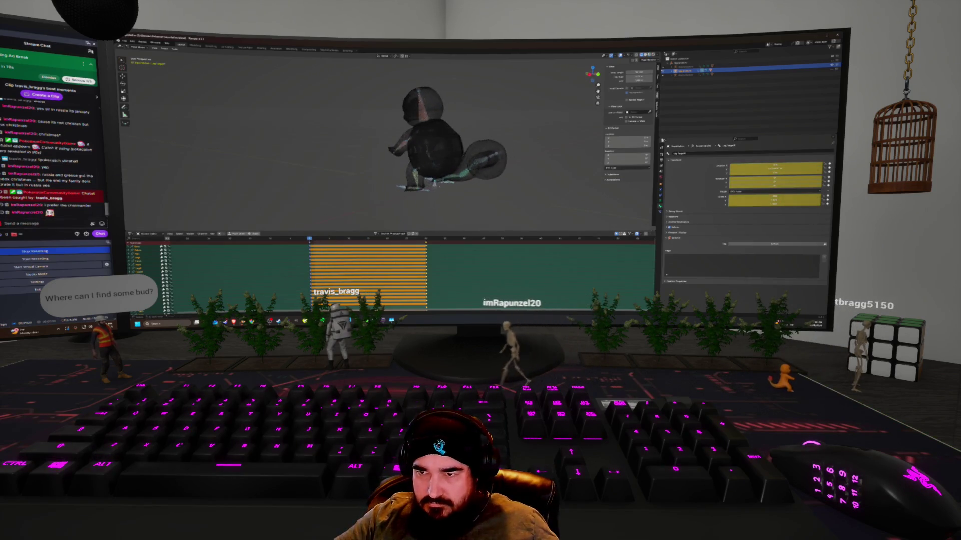
{"action": "scroll", "coordinate": [386, 143], "scroll_direction": "up", "scroll_amount": 5}
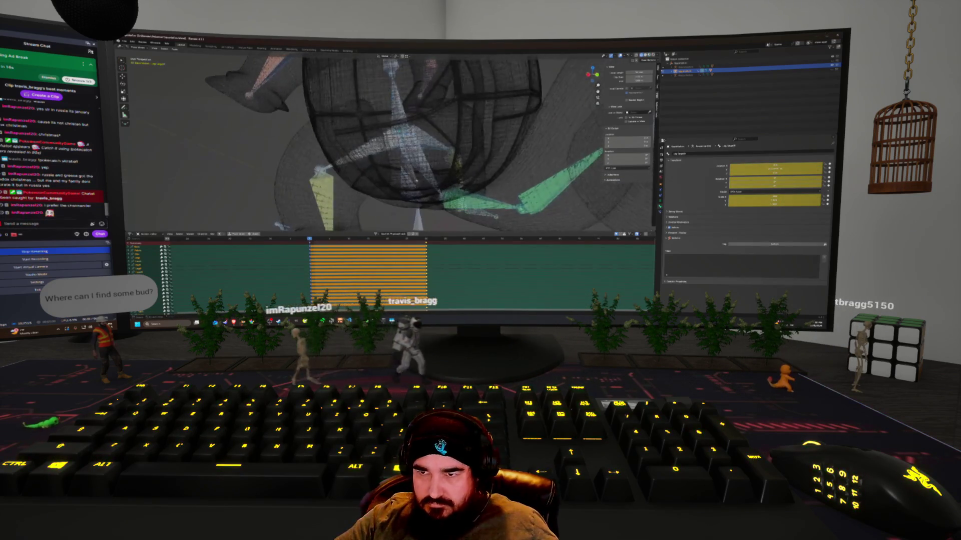
{"action": "scroll", "coordinate": [385, 142], "scroll_direction": "down", "scroll_amount": 5}
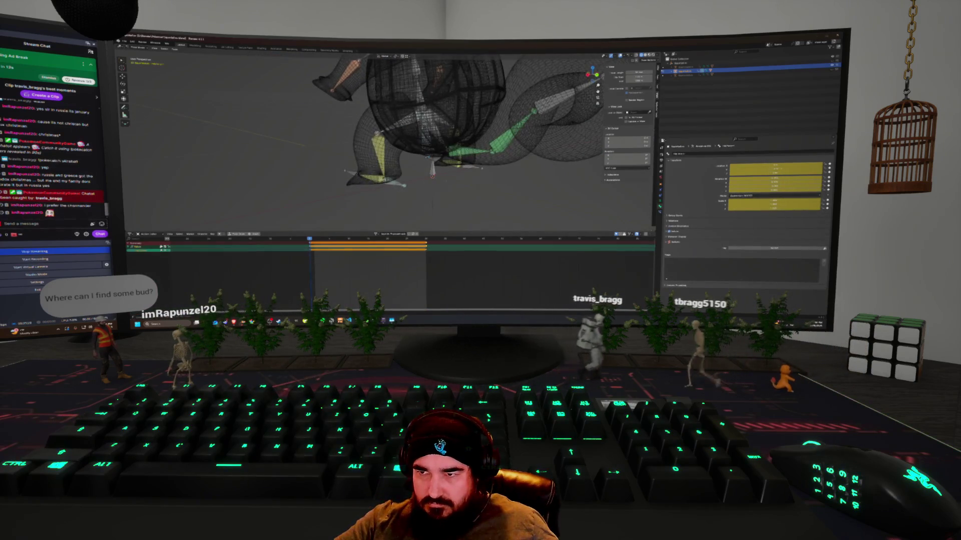
{"action": "mouse_move", "coordinate": [479, 170]}
{"action": "middle_mouse_down"}
{"action": "mouse_move", "coordinate": [405, 211]}
{"action": "mouse_move", "coordinate": [418, 203]}
{"action": "middle_mouse_up"}
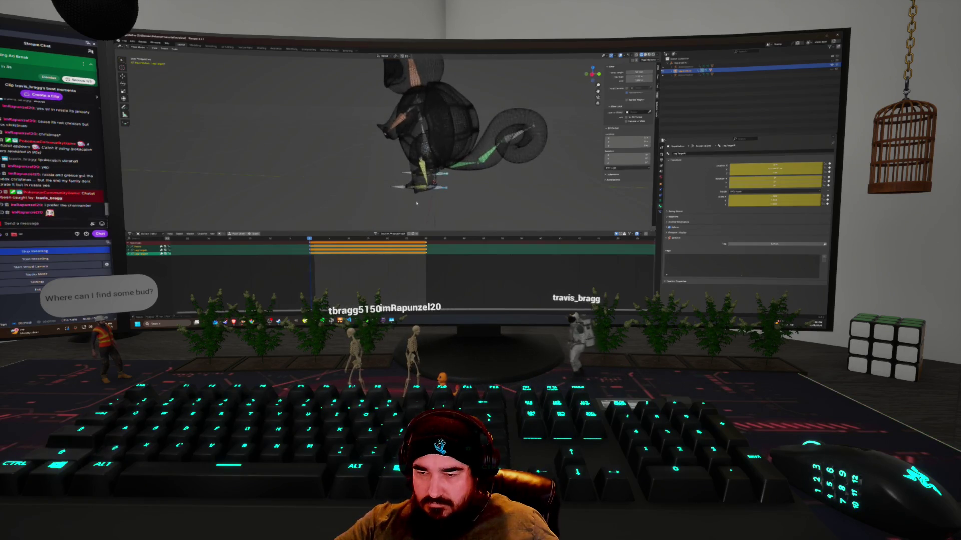
{"action": "key", "text": "shift+z"}
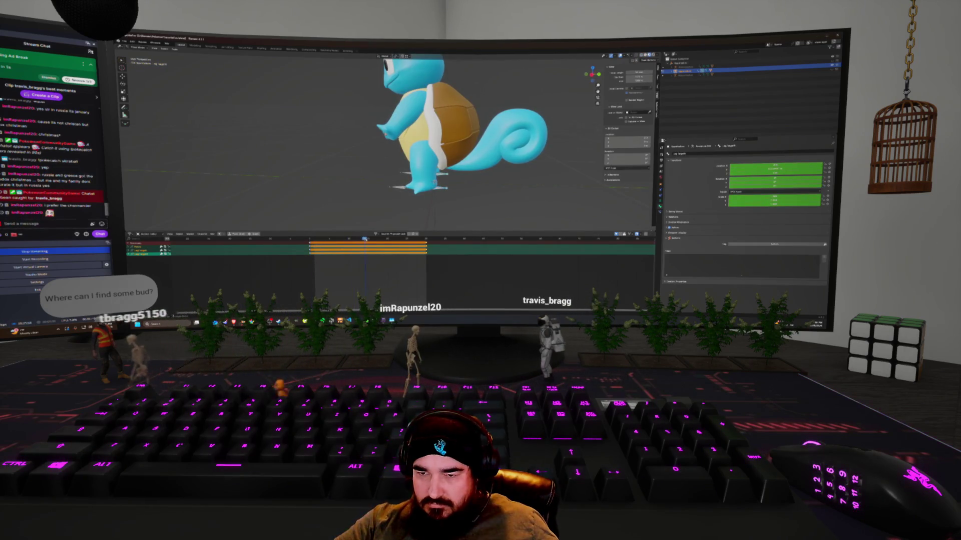
On an earlier frame, tilt Squirtle forward on X and key the pose.
{"action": "key", "text": "Left"}
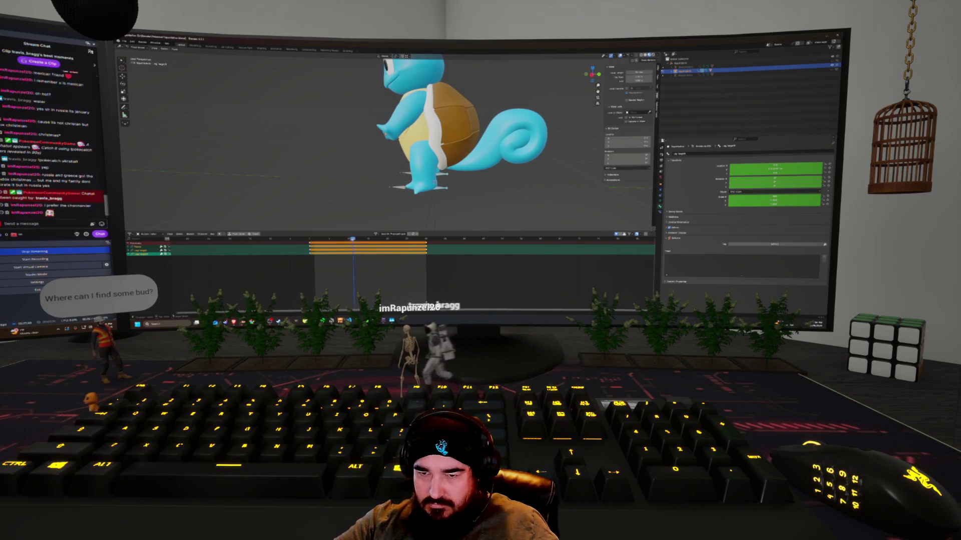
{"action": "scroll", "coordinate": [434, 181], "scroll_direction": "down", "scroll_amount": 3}
{"action": "middle_click_drag", "start_coordinate": [435, 181], "coordinate": [487, 194]}
{"action": "key", "text": "r"}
{"action": "key", "text": "x"}
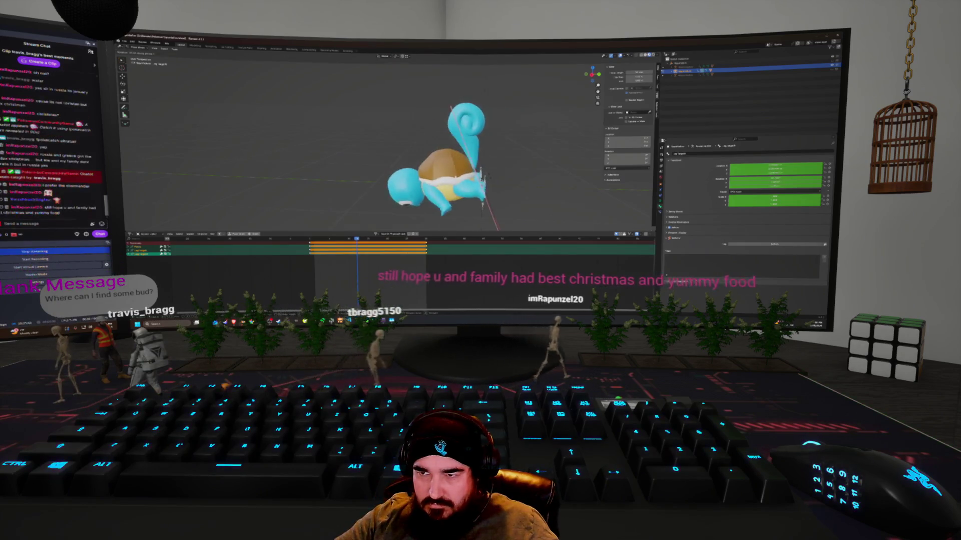
{"action": "key", "text": "Return"}
{"action": "middle_click_drag", "start_coordinate": [480, 180], "coordinate": [425, 183]}
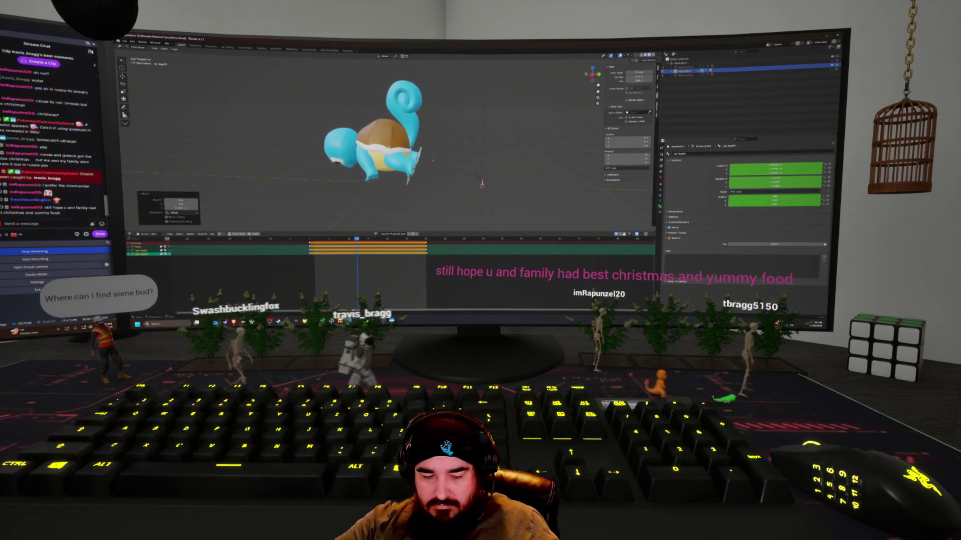
{"action": "key", "text": "i"}
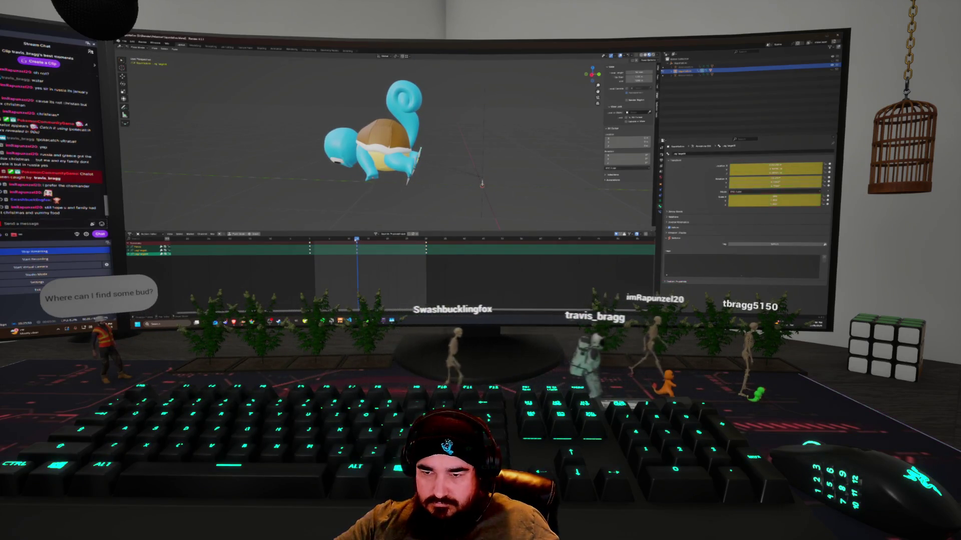
At a scrubbed frame, rotate Squirtle sharply into the roll on X and Z and key it.
{"action": "left_click", "coordinate": [404, 239]}
{"action": "left_click_drag", "start_coordinate": [404, 239], "coordinate": [387, 239]}
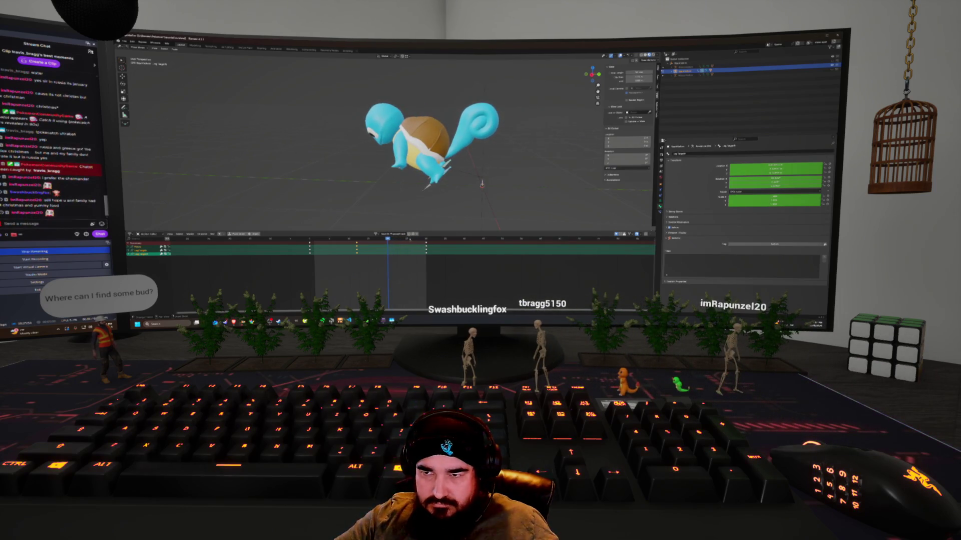
{"action": "key", "text": "r"}
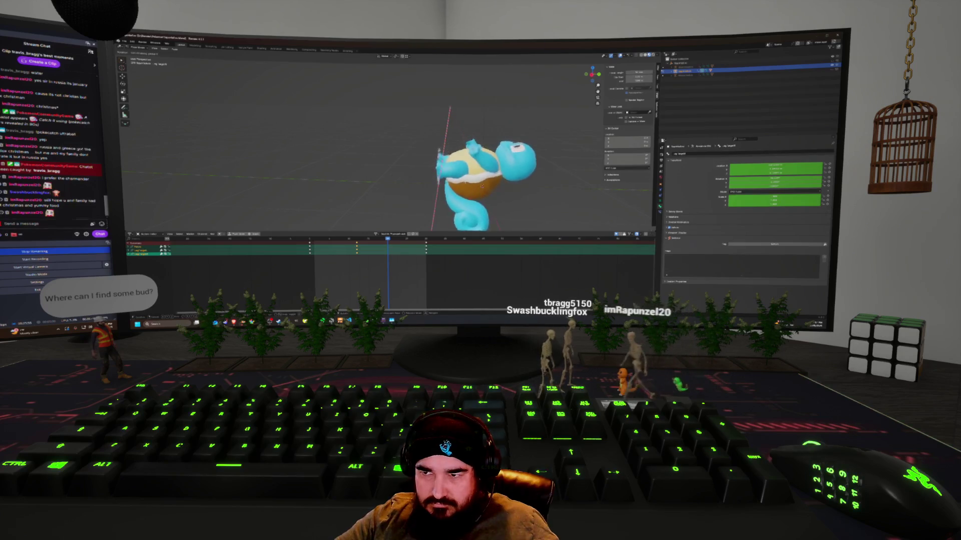
{"action": "left_click", "coordinate": [404, 172]}
{"action": "key", "text": "r"}
{"action": "key", "text": "x"}
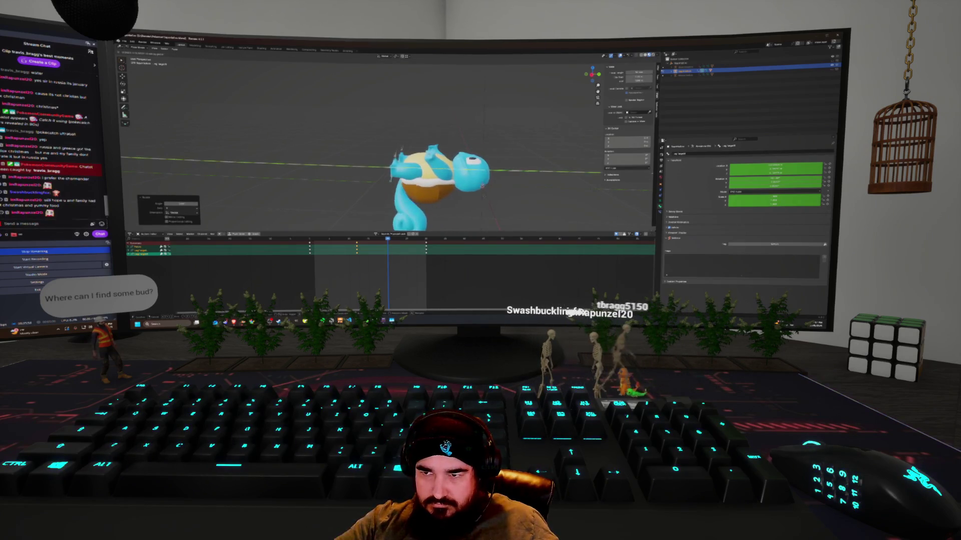
{"action": "key", "text": "z"}
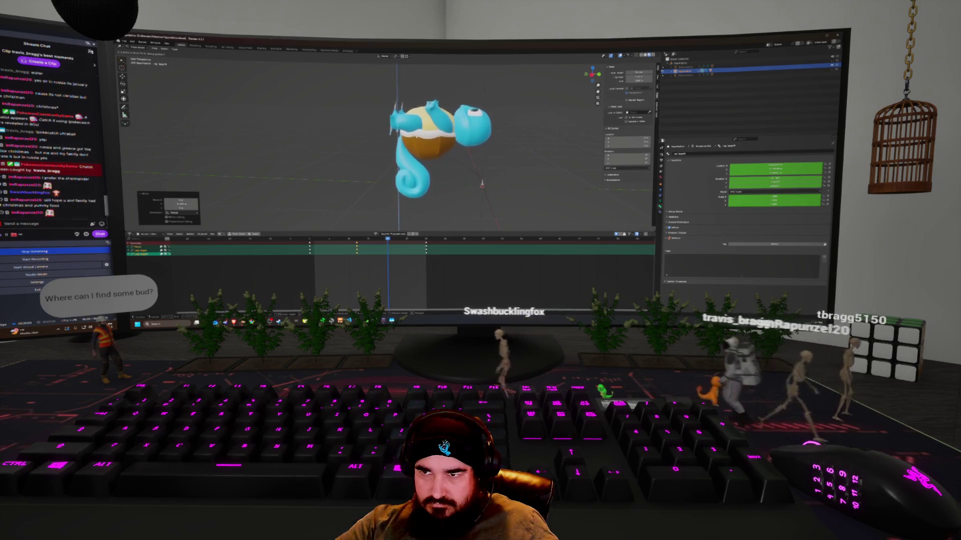
{"action": "key", "text": "Return"}
{"action": "key", "text": "i"}
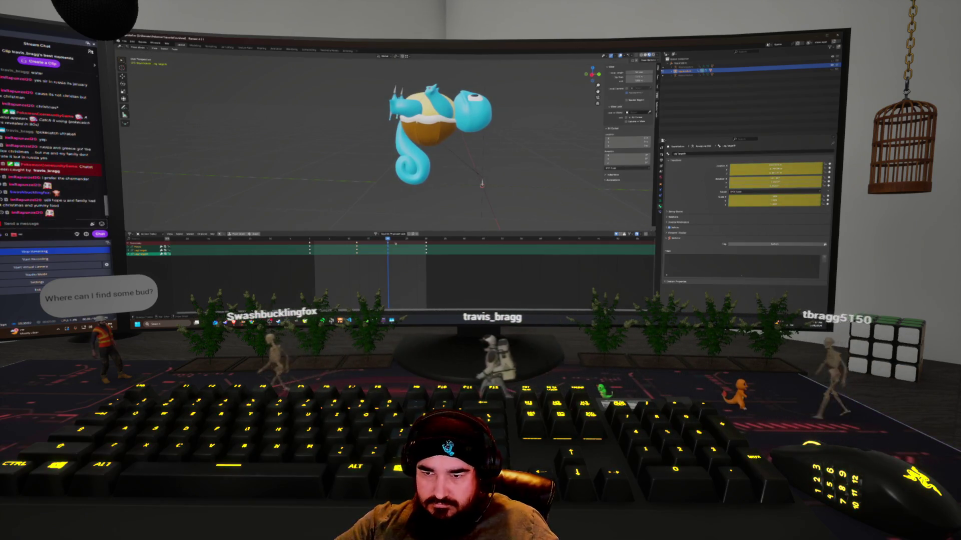
{"action": "key", "text": "Up"}
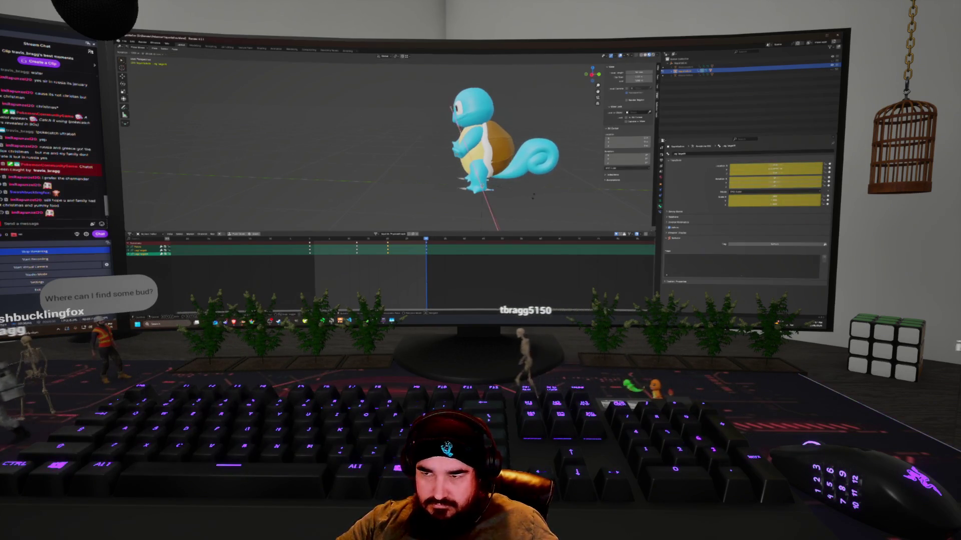
Tilt Squirtle backward on X, step back, and play the jump.
{"action": "key", "text": "r"}
{"action": "key", "text": "x"}
{"action": "key", "text": "Return"}
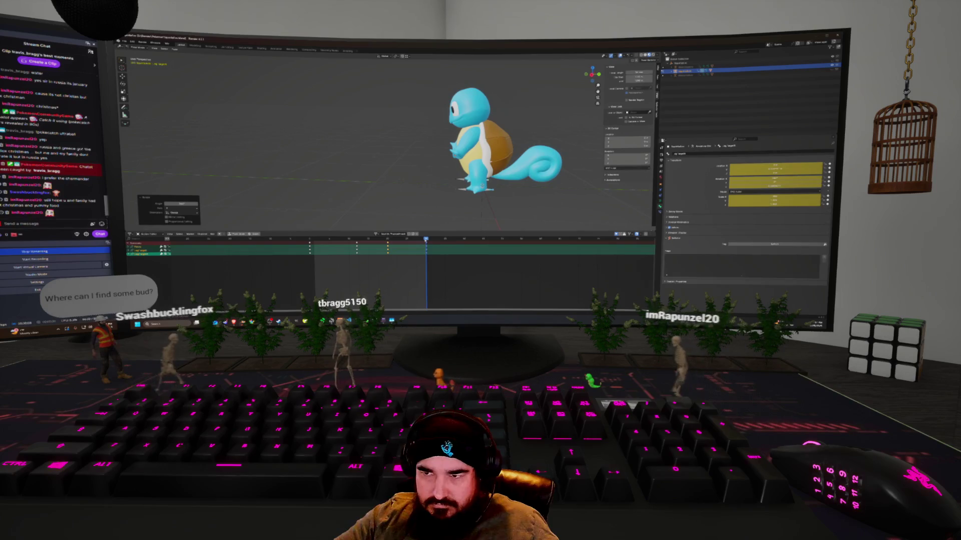
{"action": "key", "text": "Left"}
{"action": "key", "text": "Left"}
{"action": "key", "text": "Left"}
{"action": "key", "text": "Left"}
{"action": "key", "text": "Left"}
{"action": "key", "text": "Left"}
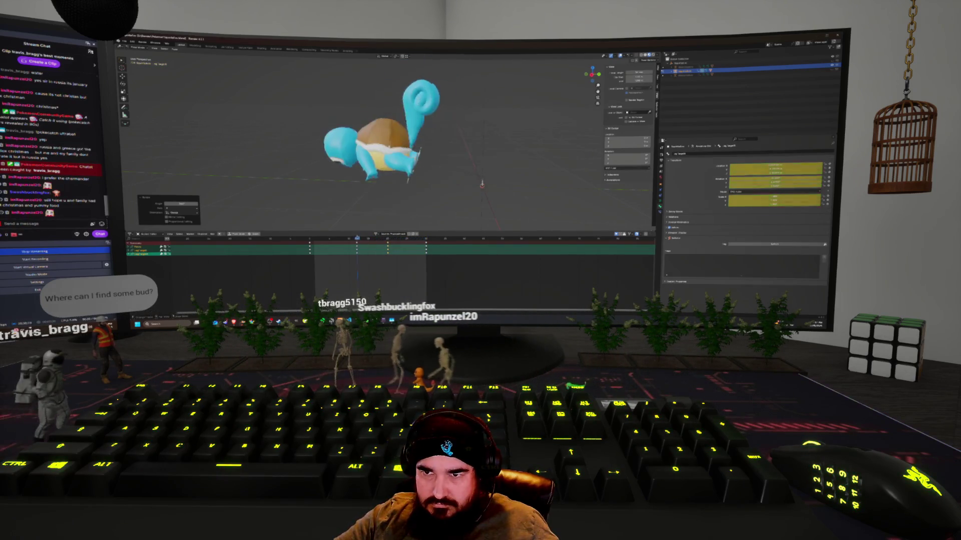
{"action": "key", "text": "space"}
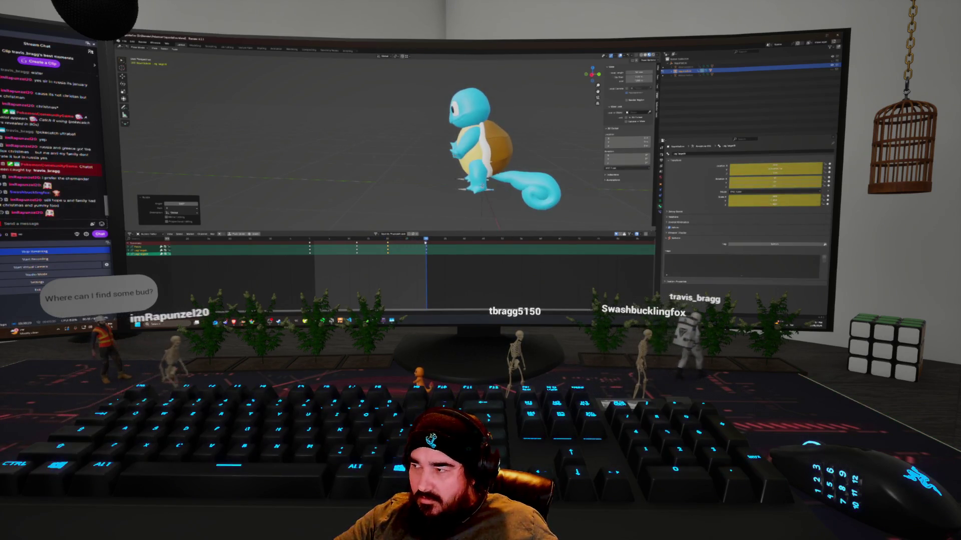
Rotate the tail upward on X and play from the start.
{"action": "key", "text": "r"}
{"action": "key", "text": "x"}
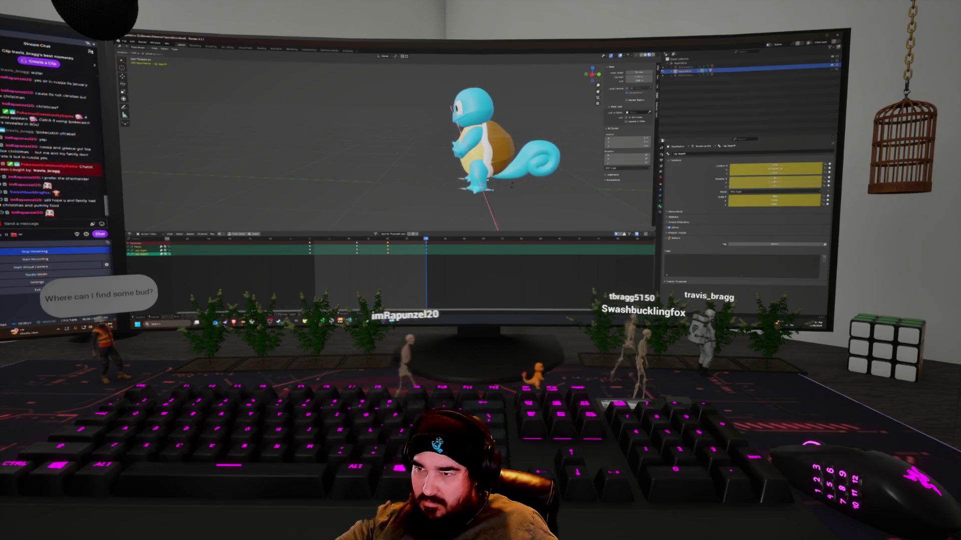
{"action": "left_click", "coordinate": [512, 186]}
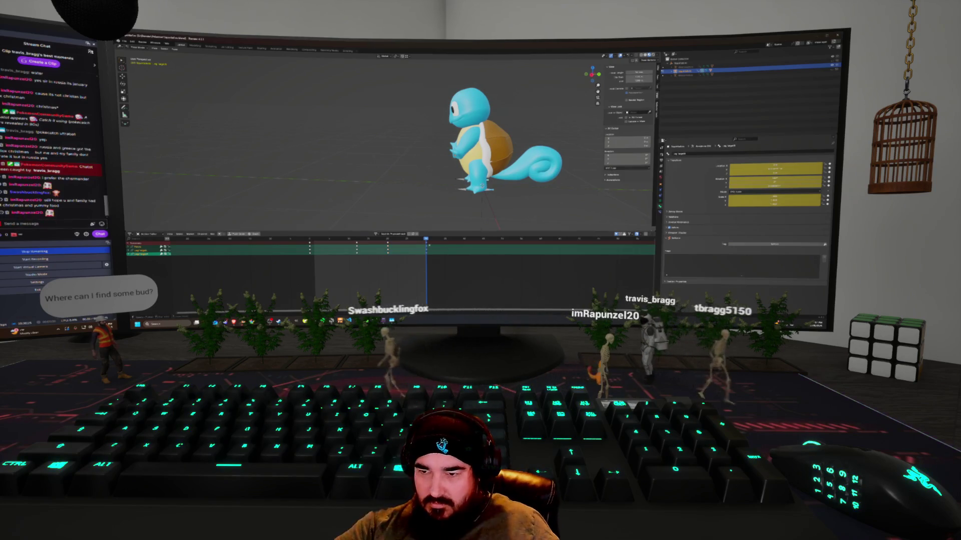
{"action": "key", "text": "space"}
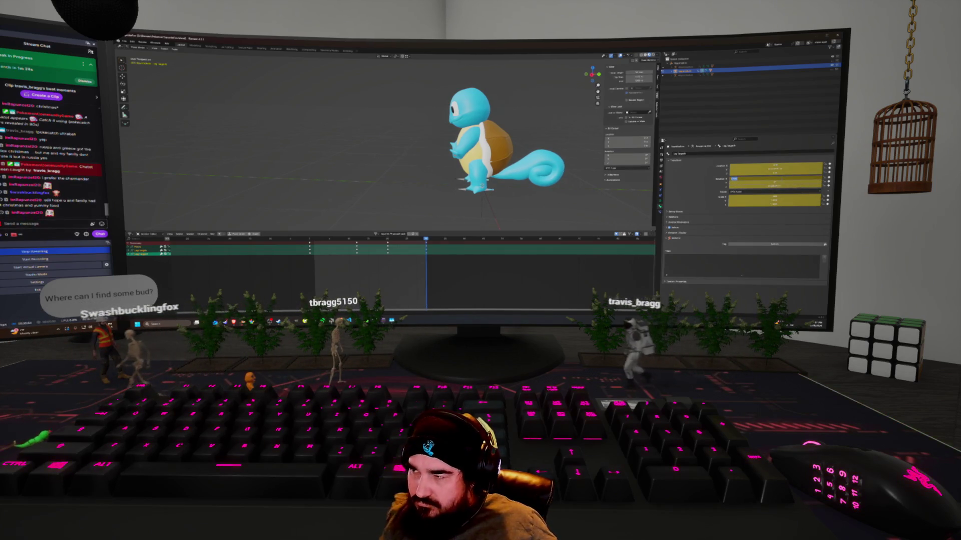
Select every bone channel's keys and paste them so all channels hold between the keyframes.
{"action": "key", "text": "a"}
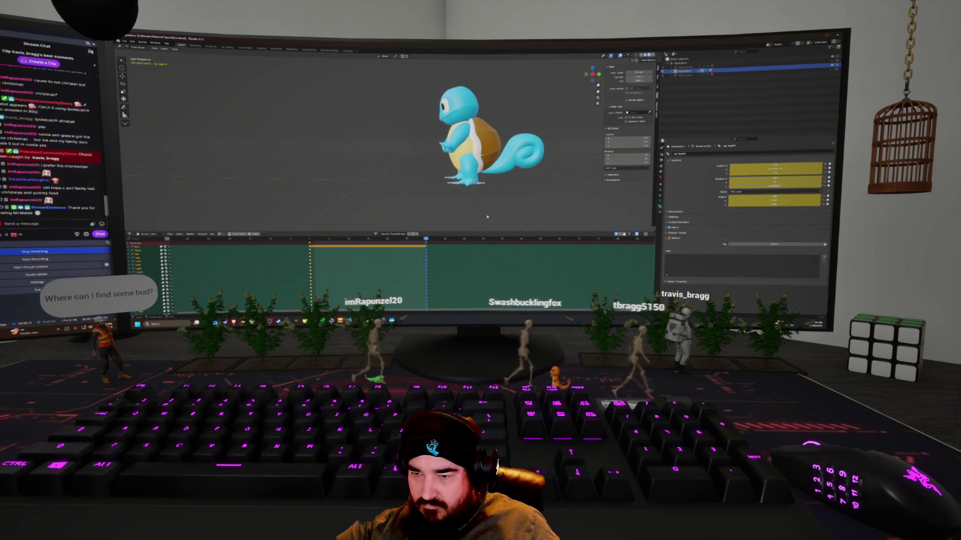
{"action": "key", "text": "ctrl+v"}
{"action": "key", "text": "Left"}
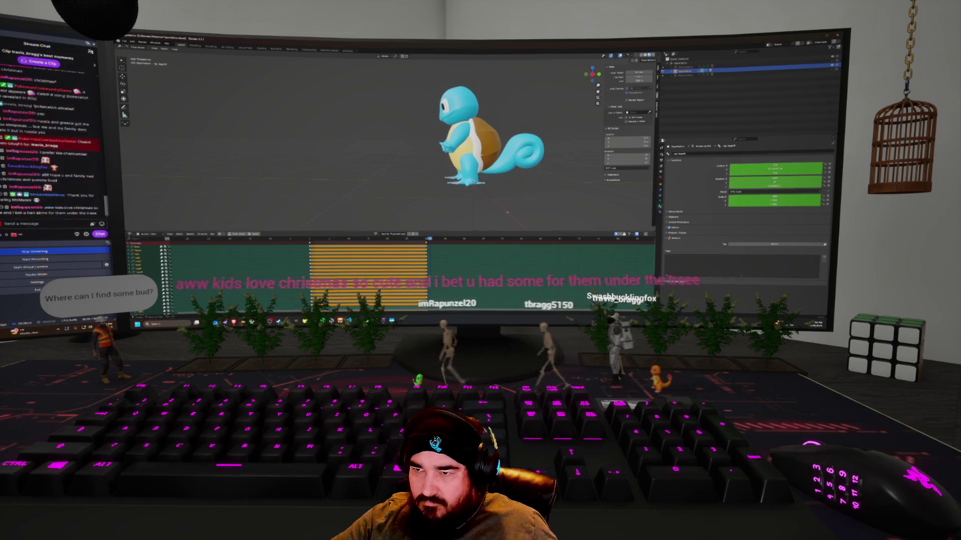
{"action": "key", "text": "alt+a"}
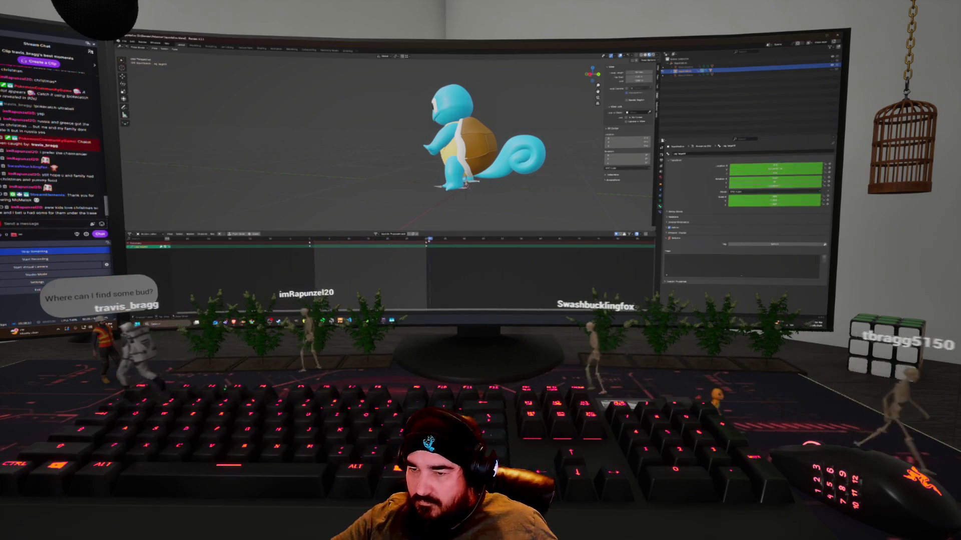
Edit the X rotation value and inspect Squirtle from below and at full view.
{"action": "left_click", "coordinate": [734, 178]}
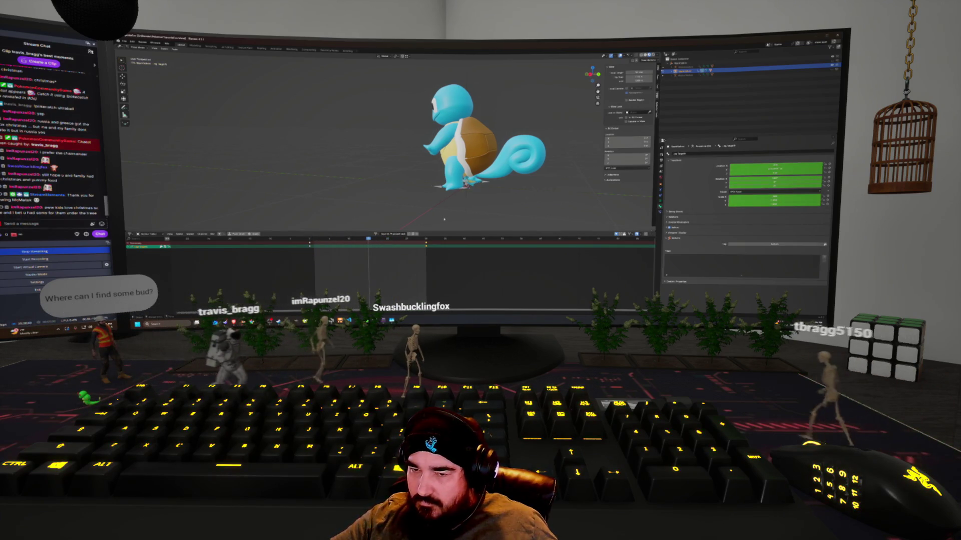
{"action": "key", "text": "a"}
{"action": "key", "text": "Escape"}
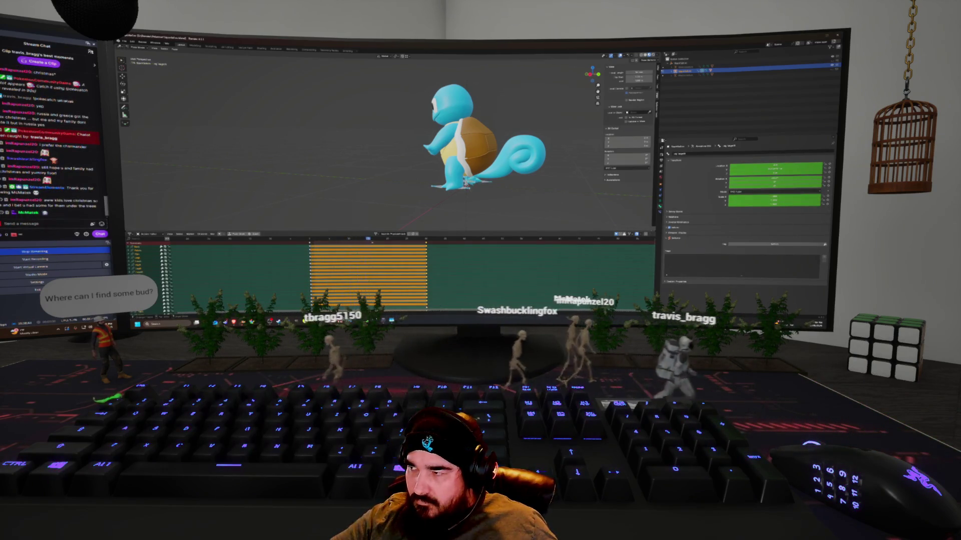
{"action": "mouse_move", "coordinate": [450, 150]}
{"action": "middle_mouse_down"}
{"action": "mouse_move", "coordinate": [465, 140]}
{"action": "mouse_move", "coordinate": [475, 100]}
{"action": "middle_mouse_up"}
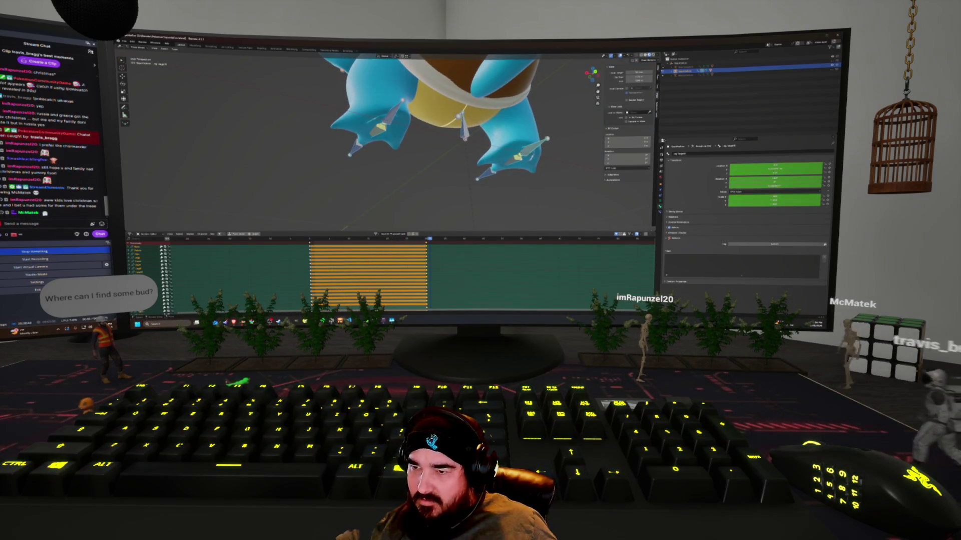
{"action": "scroll", "coordinate": [425, 125], "scroll_direction": "down", "scroll_amount": 3}
{"action": "middle_click_drag", "start_coordinate": [425, 151], "coordinate": [435, 249]}
Delete all keyframes and key the standing pose at two frames.
{"action": "key", "text": "alt+a"}
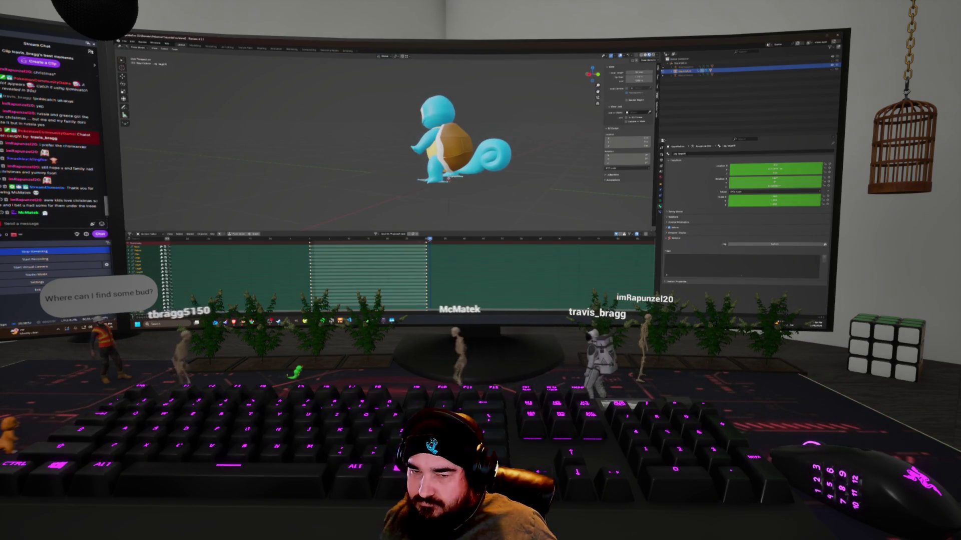
{"action": "key", "text": "a"}
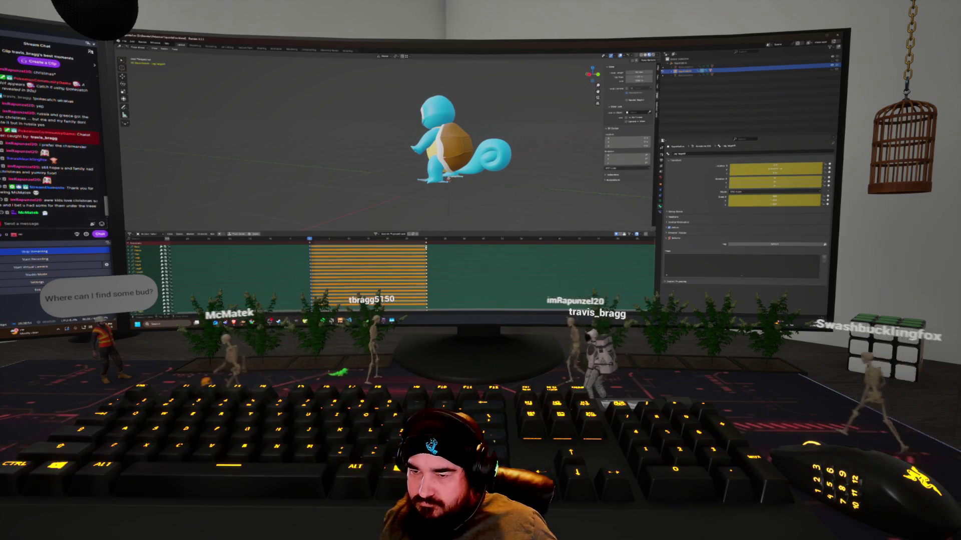
{"action": "key", "text": "Delete"}
{"action": "key", "text": "i"}
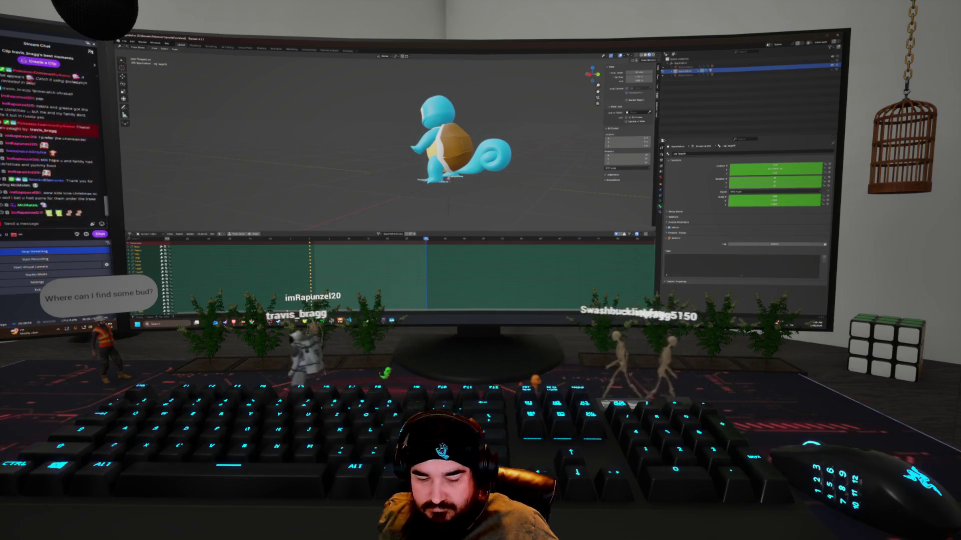
{"action": "key", "text": "i"}
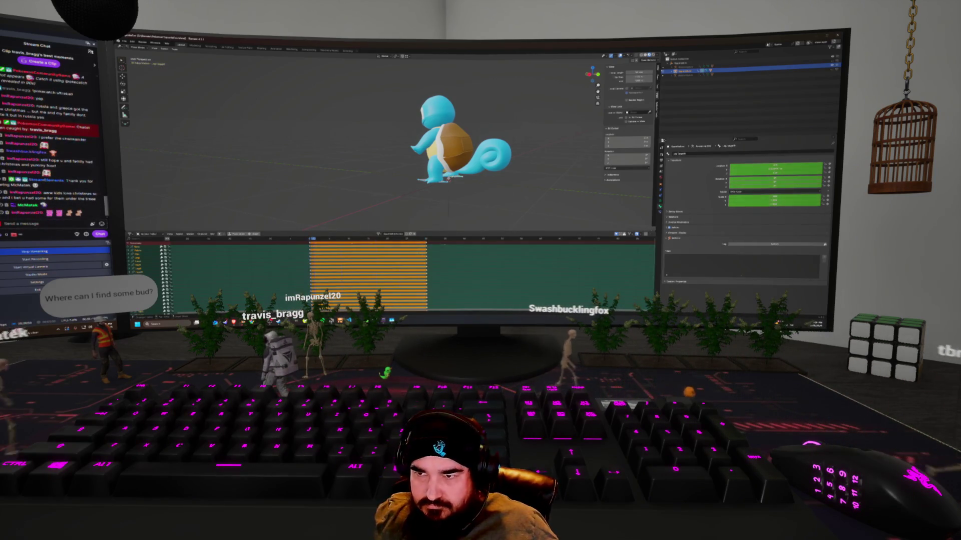
{"action": "key", "text": "Left"}
{"action": "key", "text": "Left"}
{"action": "key", "text": "Left"}
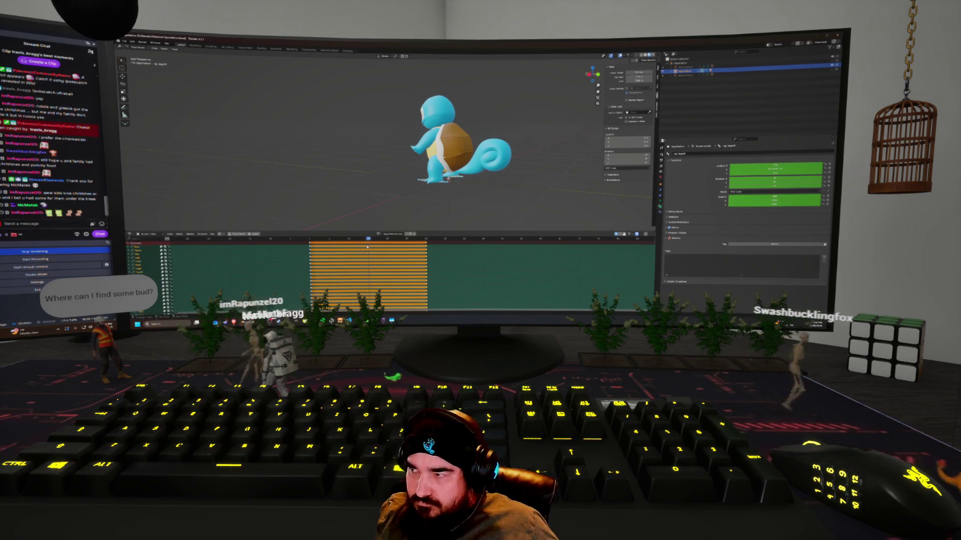
Check the armature in X-ray, then return to solid shading.
{"action": "key", "text": "shift+z"}
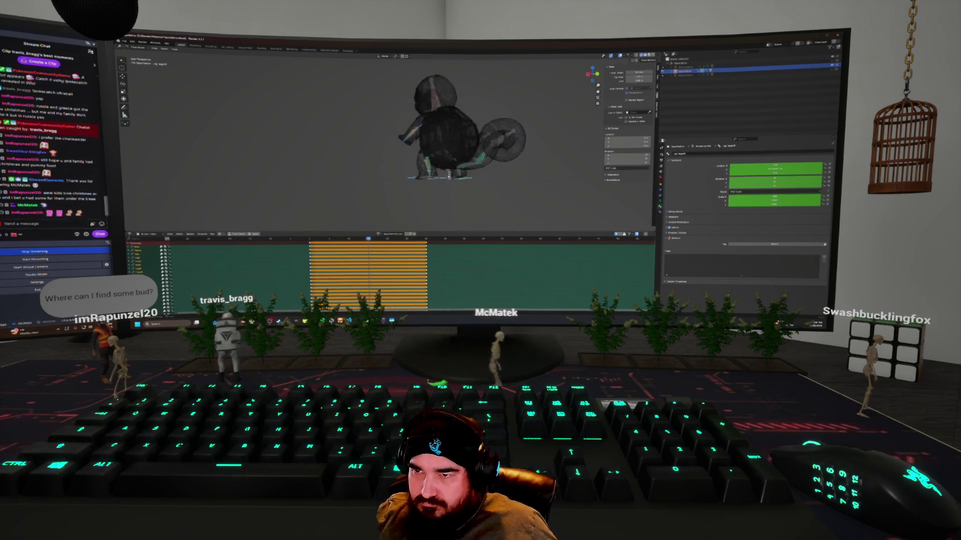
{"action": "key", "text": "ctrl+Tab"}
{"action": "key", "text": "shift+z"}
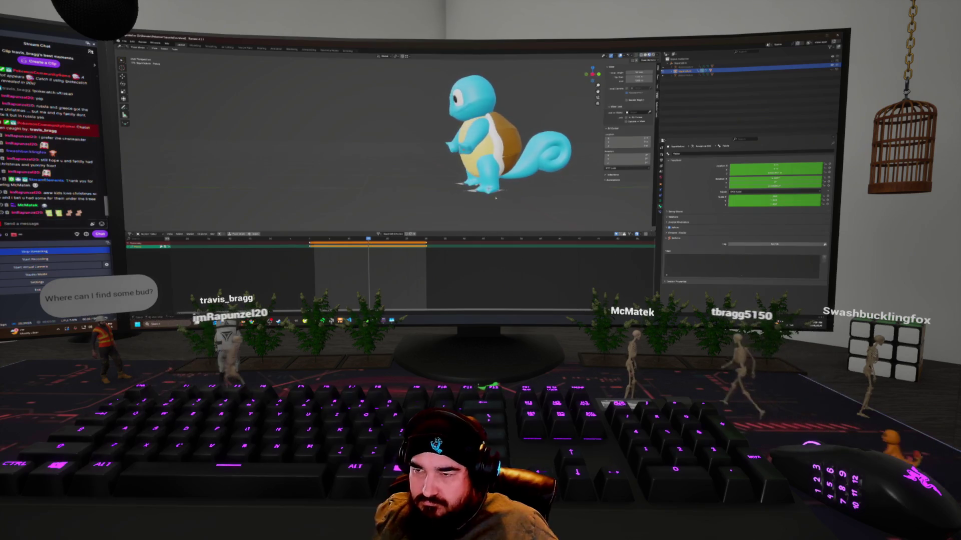
Move Squirtle left, lift it along Y, rotate the body slightly, and key the pose.
{"action": "middle_click_drag", "start_coordinate": [391, 150], "coordinate": [341, 140]}
{"action": "key", "text": "g"}
{"action": "key", "text": "Return"}
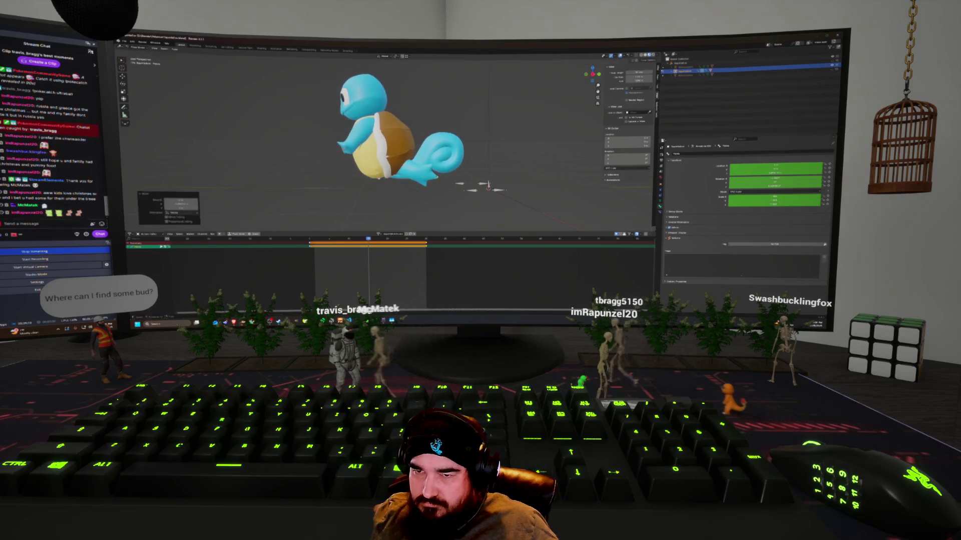
{"action": "key", "text": "r"}
{"action": "key", "text": "x"}
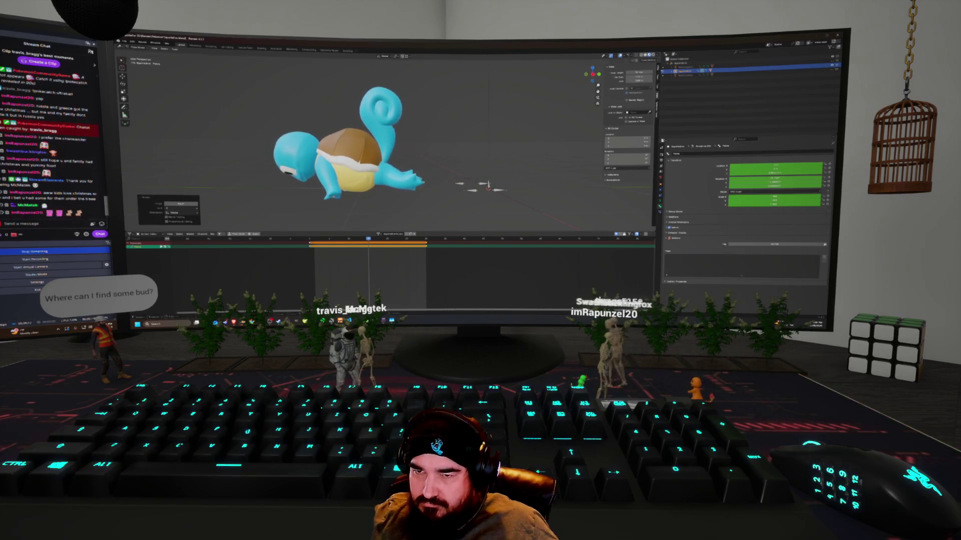
{"action": "key", "text": "g"}
{"action": "key", "text": "y"}
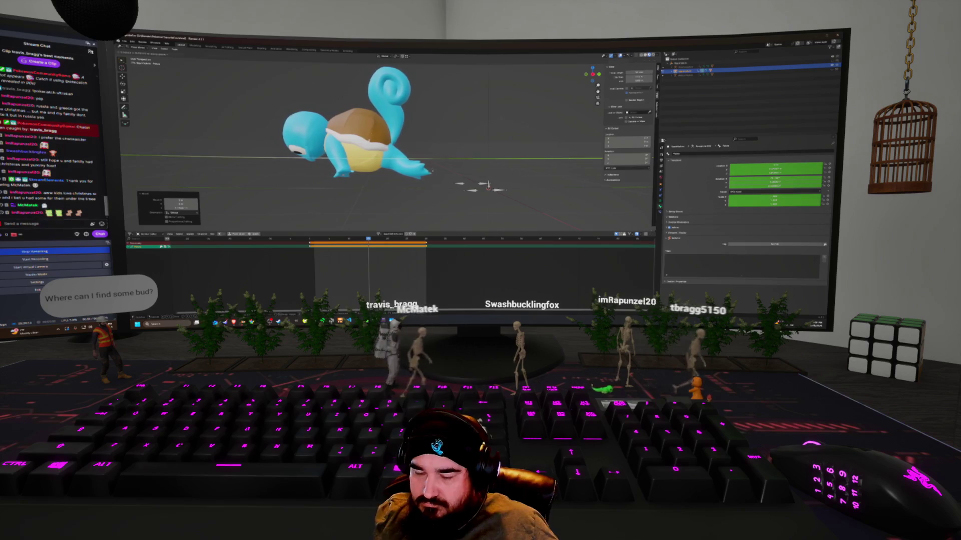
{"action": "left_click", "coordinate": [433, 171]}
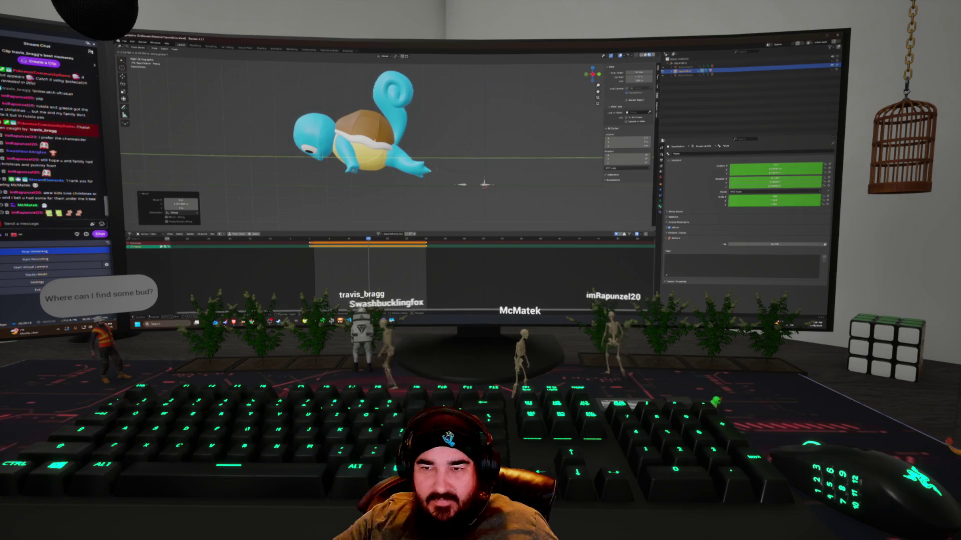
{"action": "key", "text": "r"}
{"action": "left_click", "coordinate": [422, 184]}
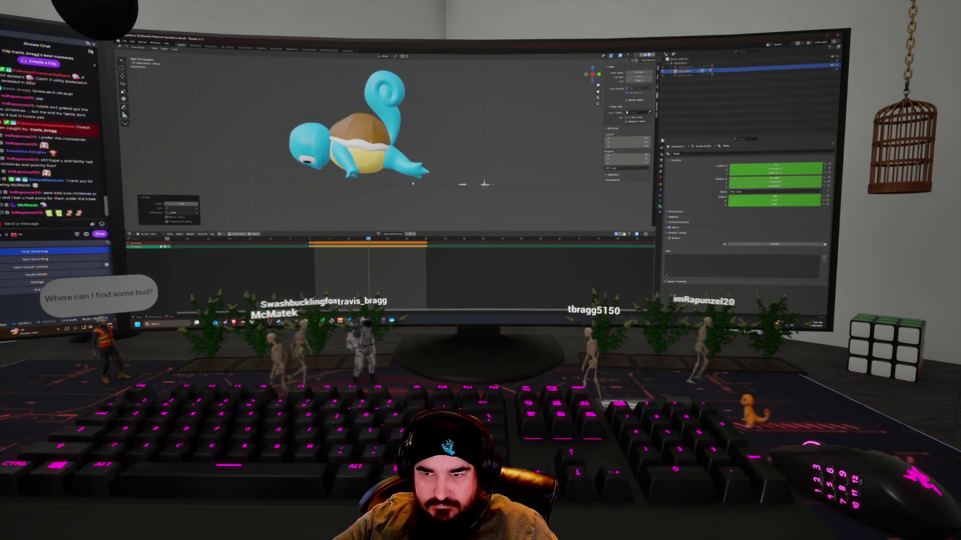
{"action": "key", "text": "i"}
Slide the new keyframe earlier, then rotate Squirtle into an upright flipped pose and key it.
{"action": "key", "text": "Right"}
{"action": "key", "text": "Right"}
{"action": "key", "text": "Right"}
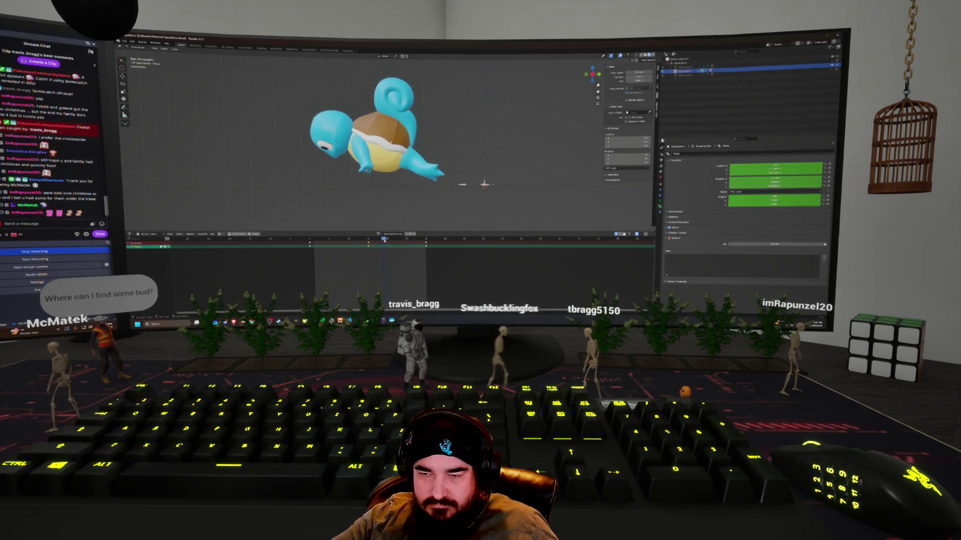
{"action": "left_click_drag", "start_coordinate": [369, 243], "coordinate": [349, 244]}
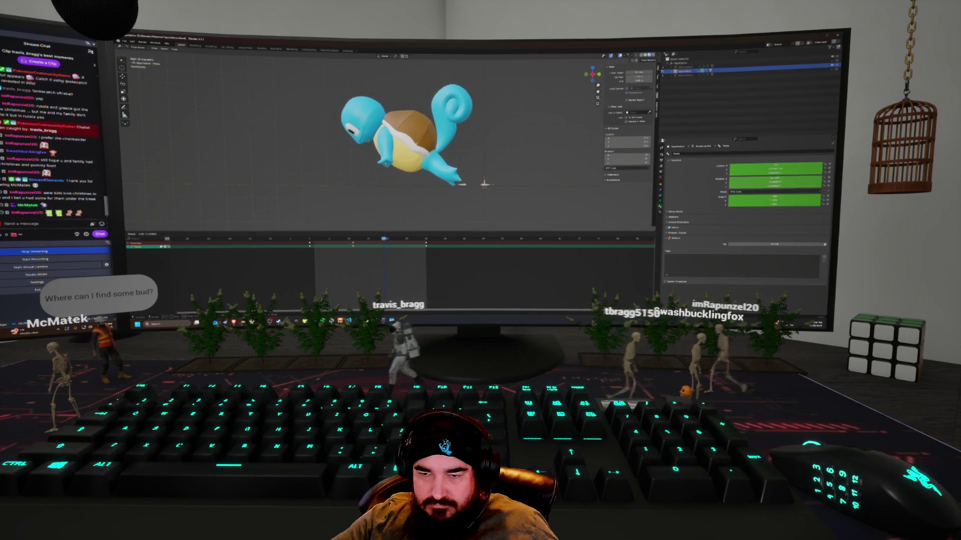
{"action": "key", "text": "Left"}
{"action": "key", "text": "Left"}
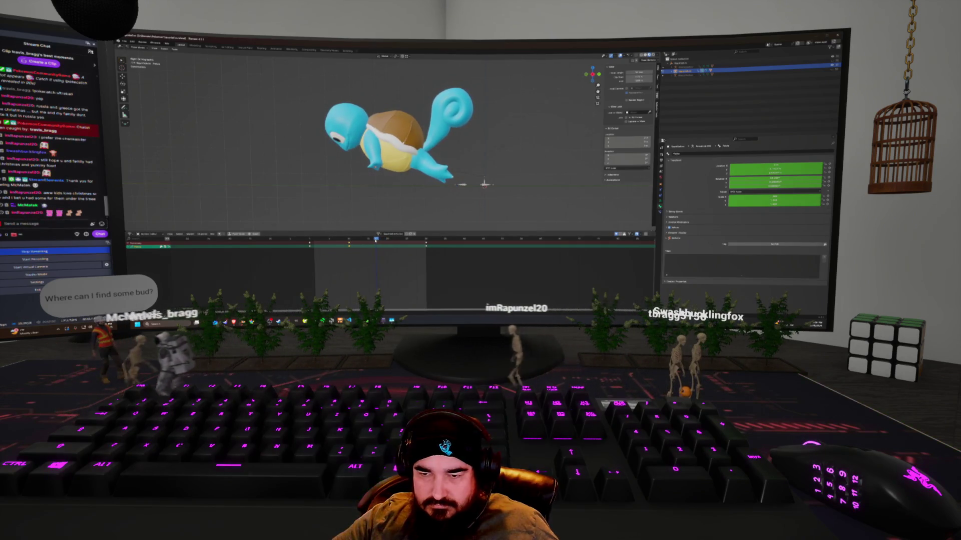
{"action": "key", "text": "space"}
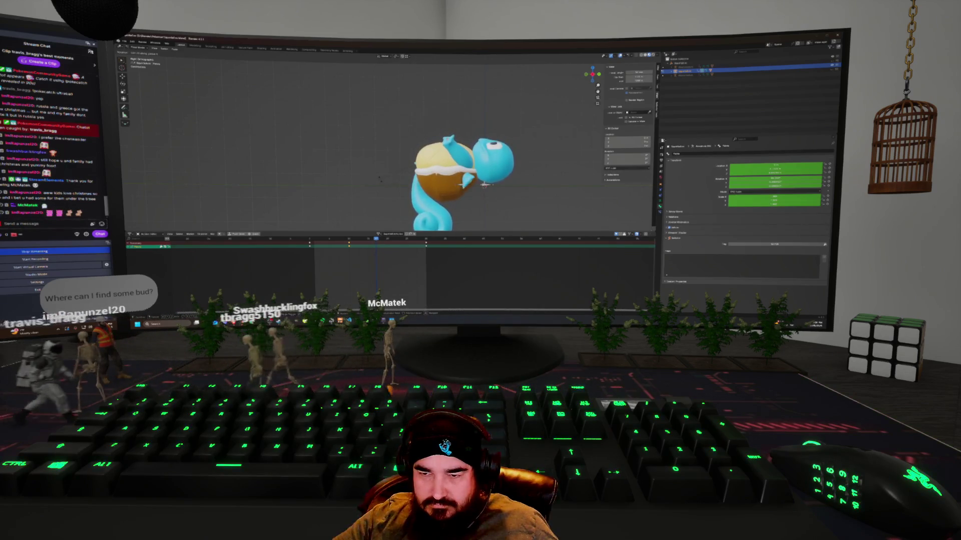
{"action": "key", "text": "r"}
{"action": "key", "text": "Return"}
{"action": "key", "text": "r"}
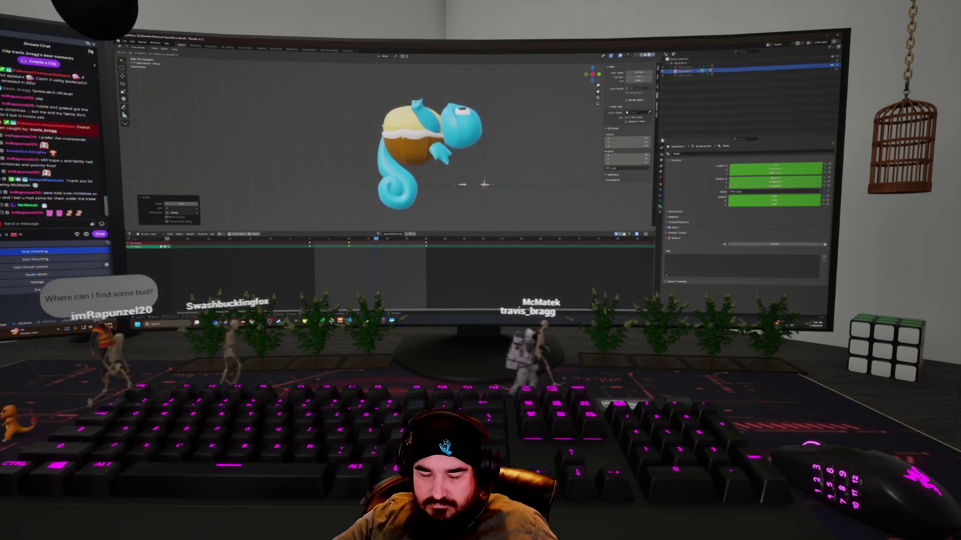
{"action": "left_click", "coordinate": [528, 158]}
{"action": "key", "text": "i"}
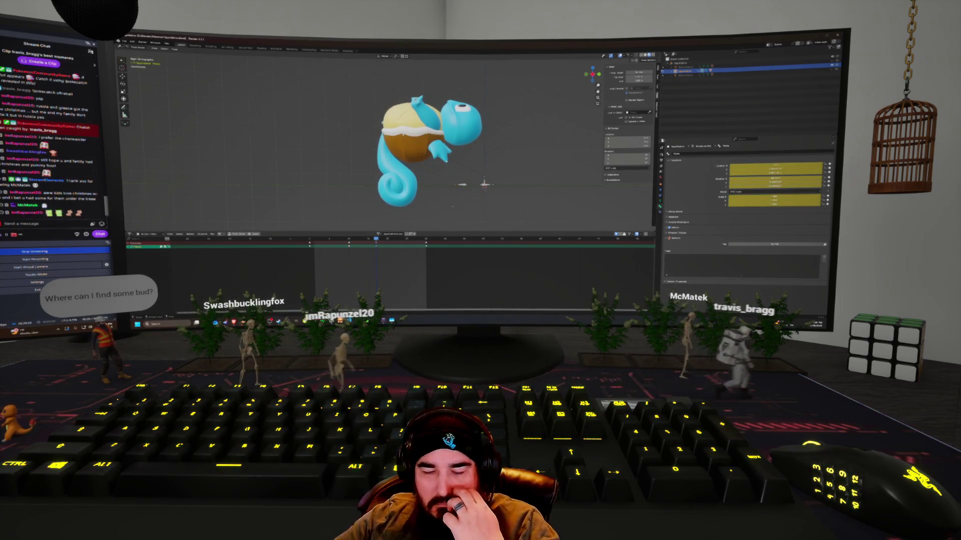
{"action": "left_click_drag", "start_coordinate": [375, 241], "coordinate": [403, 241]}
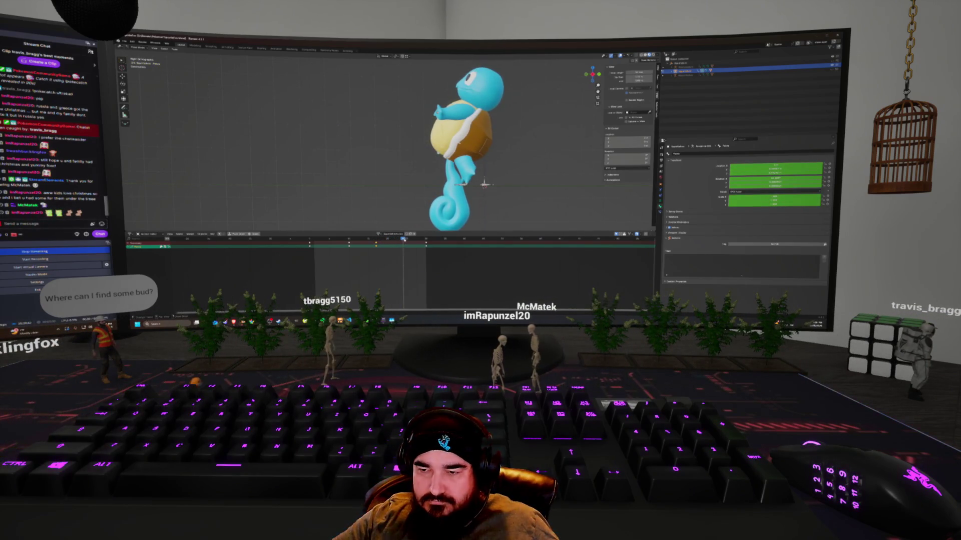
{"action": "key", "text": "Up"}
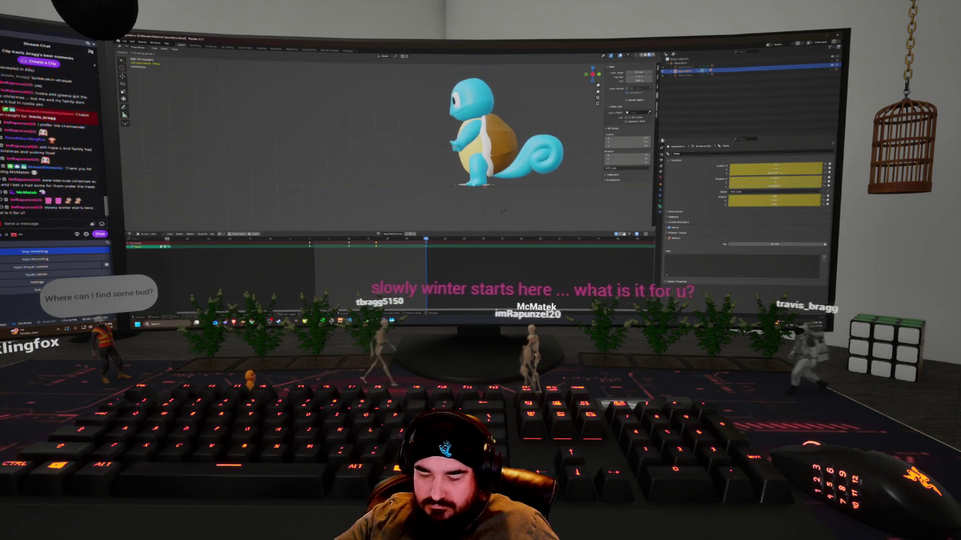
Slightly rotate the landing pose, then play the jump twice to review the flip.
{"action": "key", "text": "r"}
{"action": "left_click", "coordinate": [504, 213]}
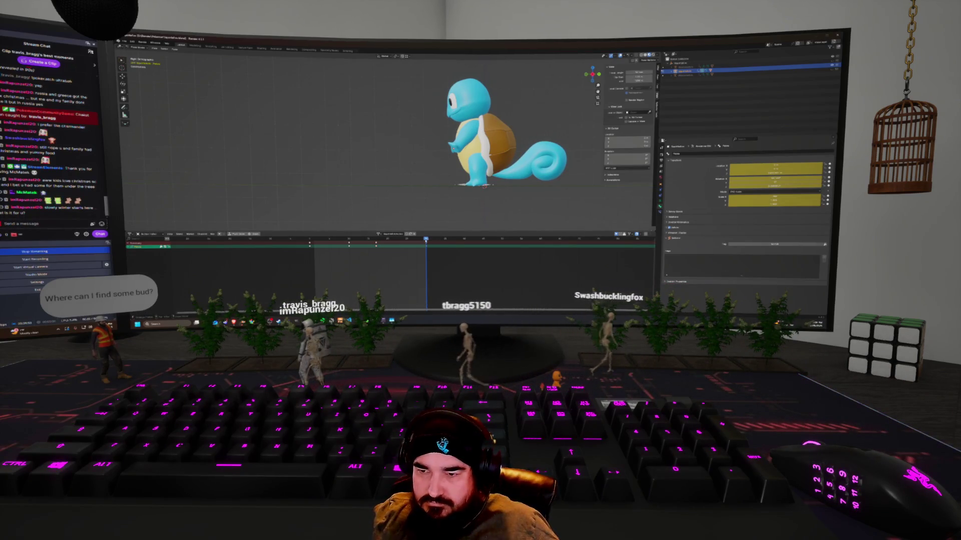
{"action": "key", "text": "space"}
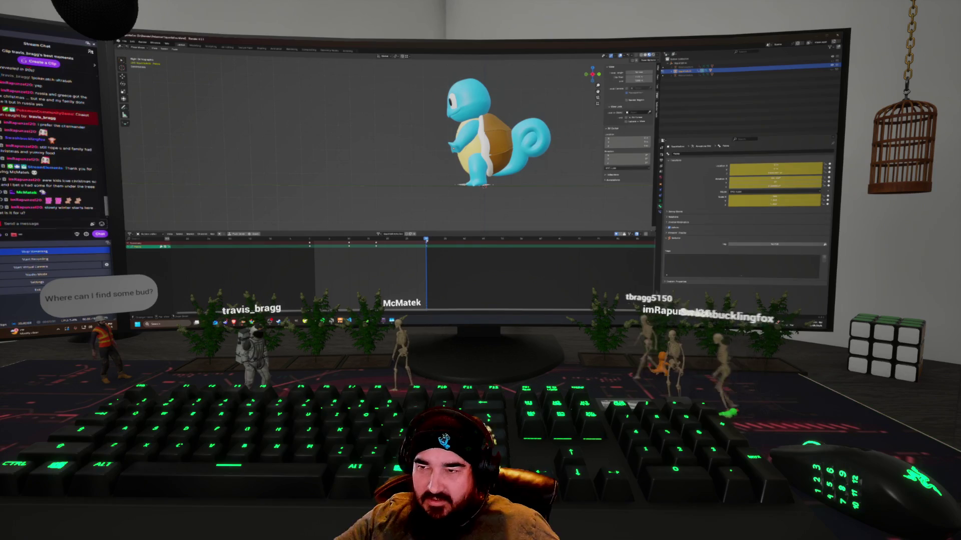
{"action": "key", "text": "space"}
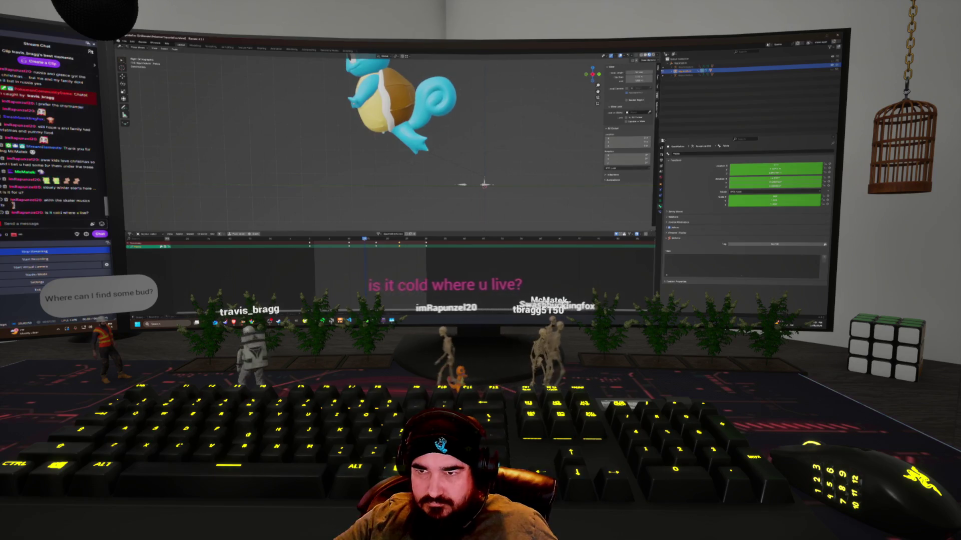
Review the flip playback, then insert keyframes for Squirtle's upside-down tumbling pose.
{"action": "key", "text": "space"}
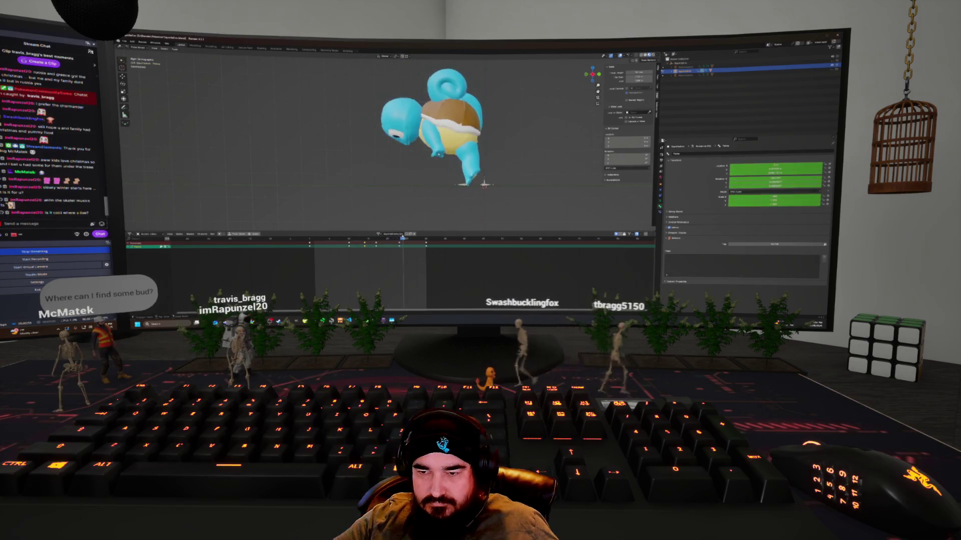
{"action": "key", "text": "Escape"}
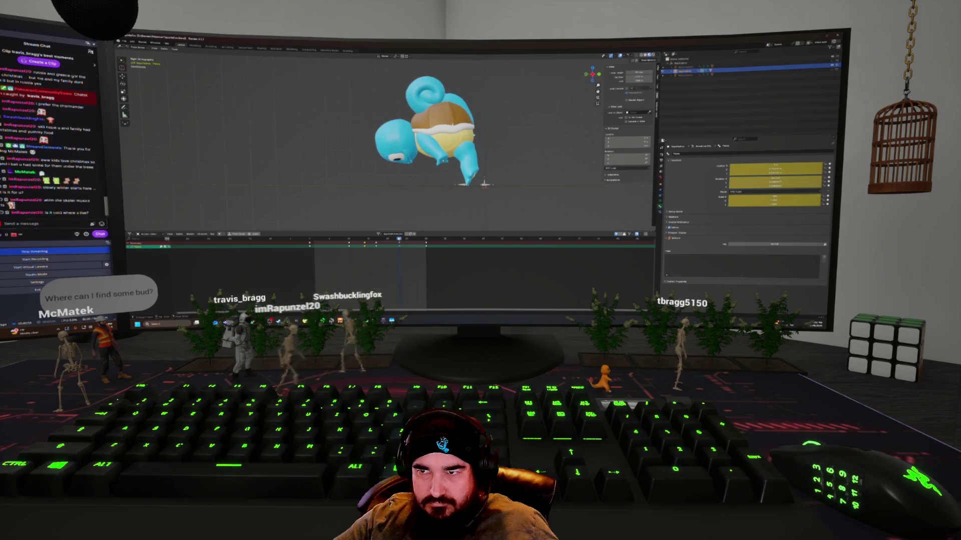
{"action": "key", "text": "space"}
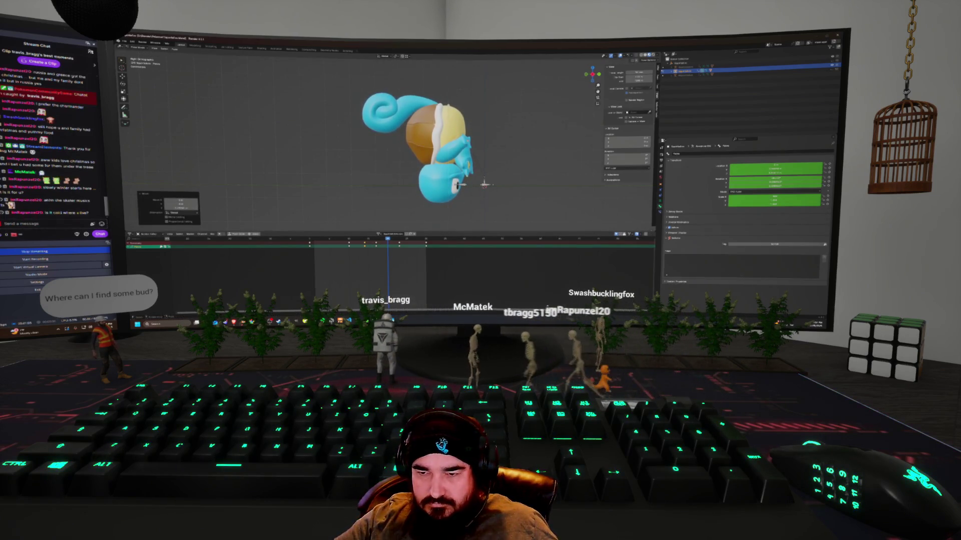
{"action": "key", "text": "i"}
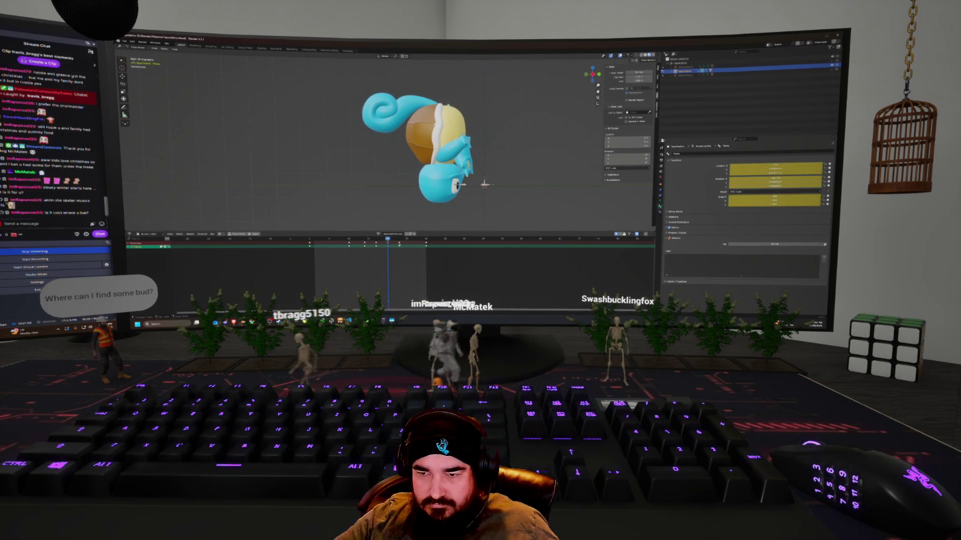
{"action": "left_click", "coordinate": [401, 244]}
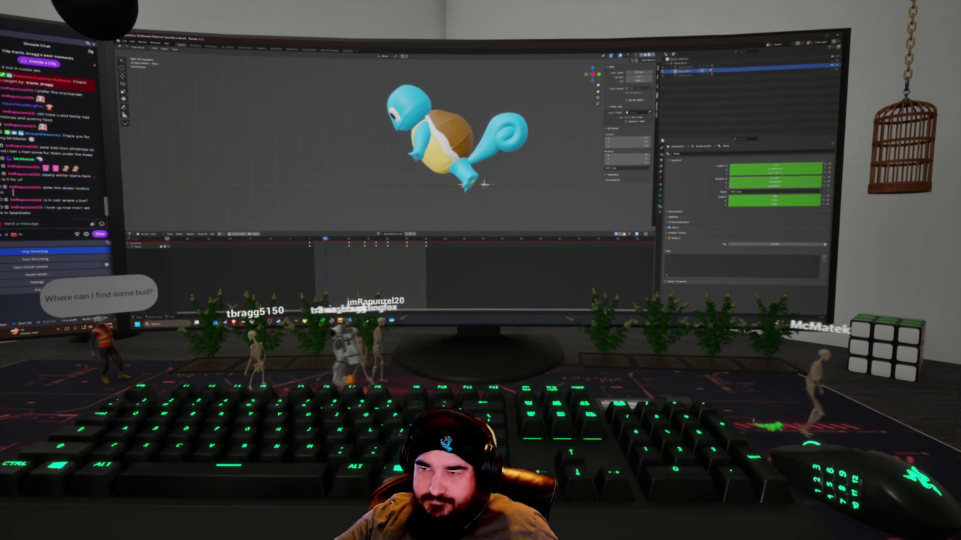
Adjust Squirtle's flip pose along the Y axis, keyframe it and play it back.
{"action": "key", "text": "g"}
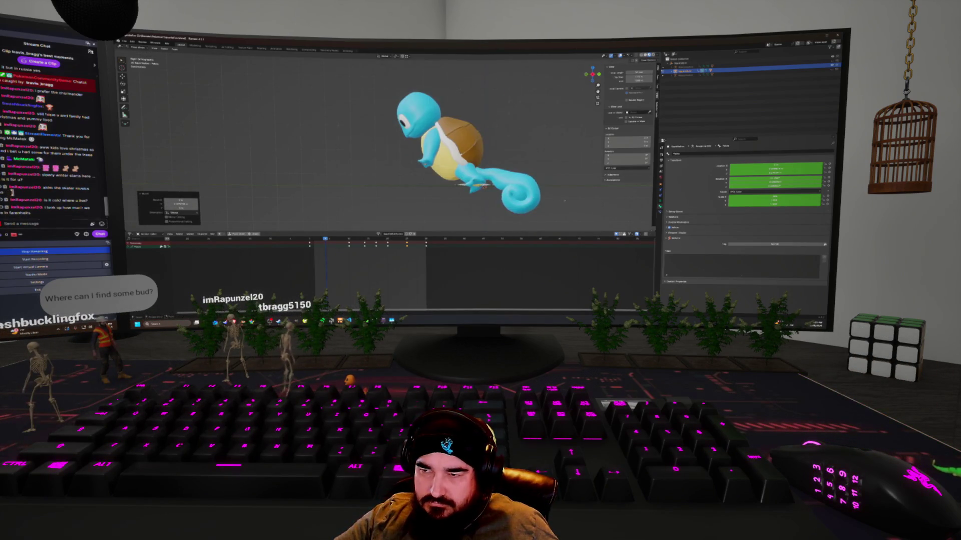
{"action": "key", "text": "r"}
{"action": "key", "text": "Return"}
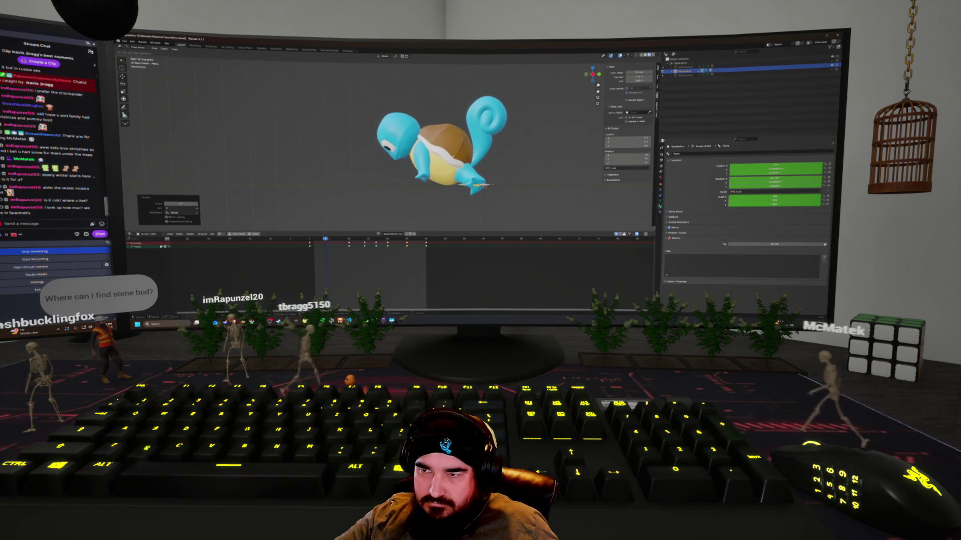
{"action": "key", "text": "g"}
{"action": "key", "text": "y"}
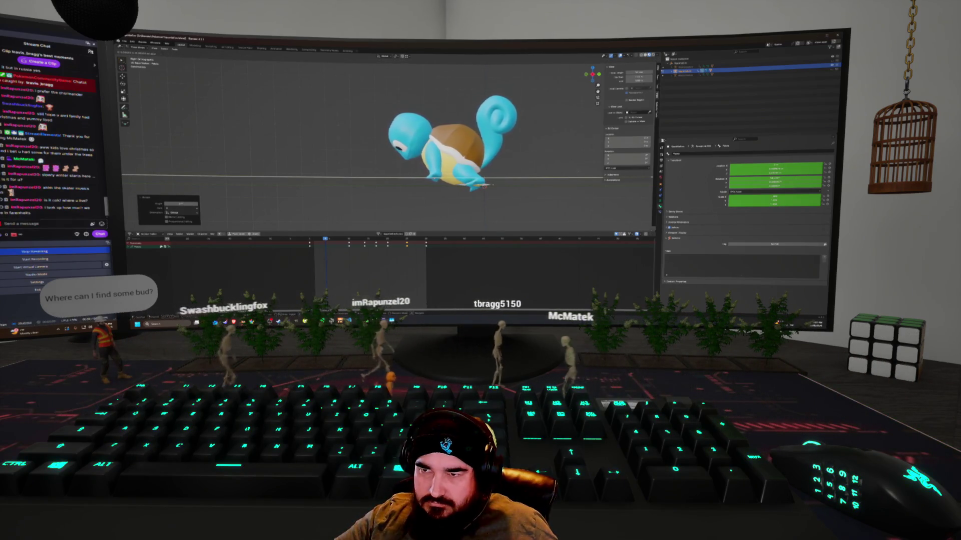
{"action": "key", "text": "Return"}
{"action": "key", "text": "i"}
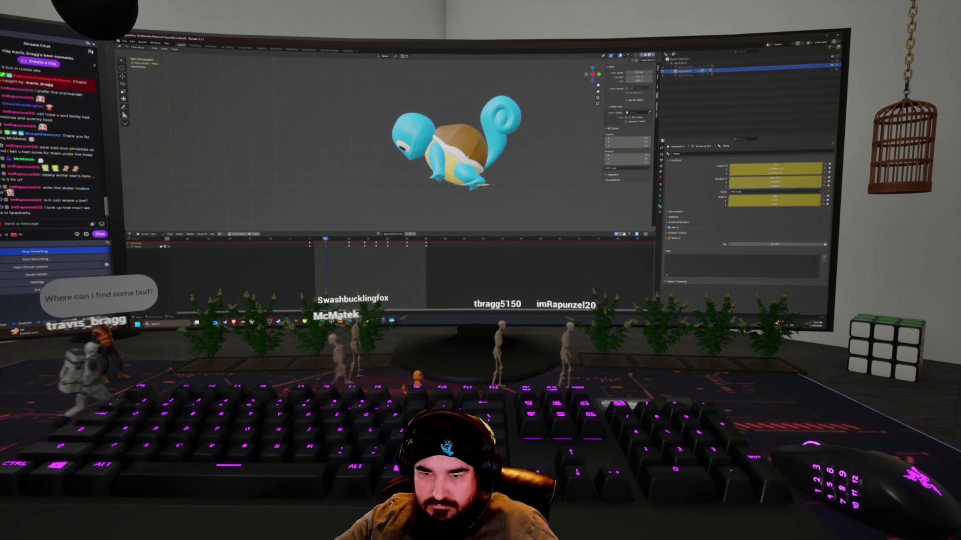
{"action": "key", "text": "space"}
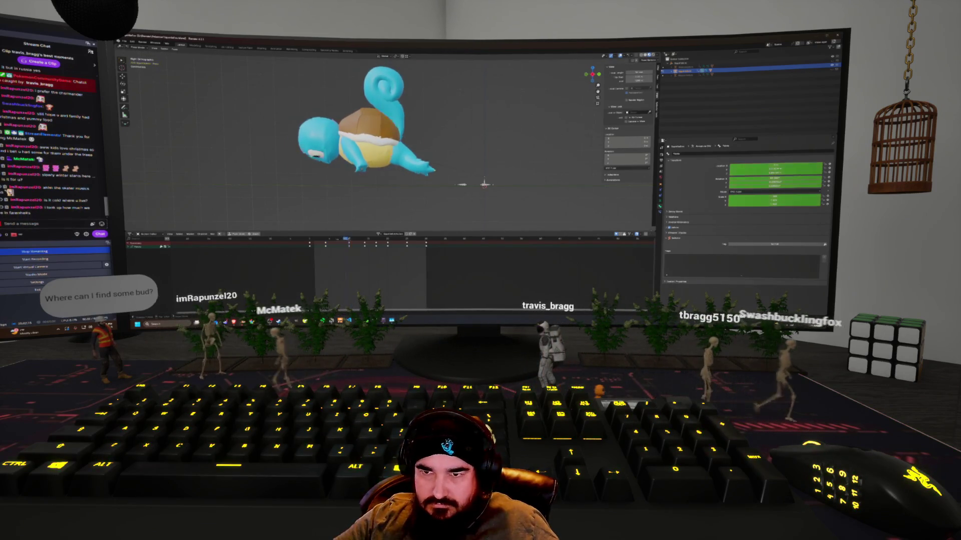
Step back to the previous keyframe and rotate Squirtle further in the flip pose.
{"action": "key", "text": "shift+Left"}
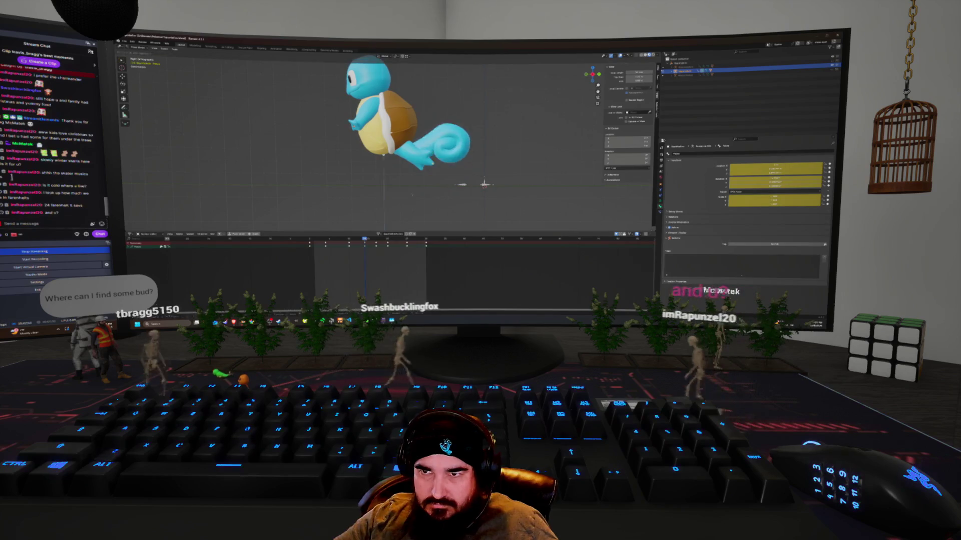
{"action": "key", "text": "g"}
{"action": "key", "text": "Right"}
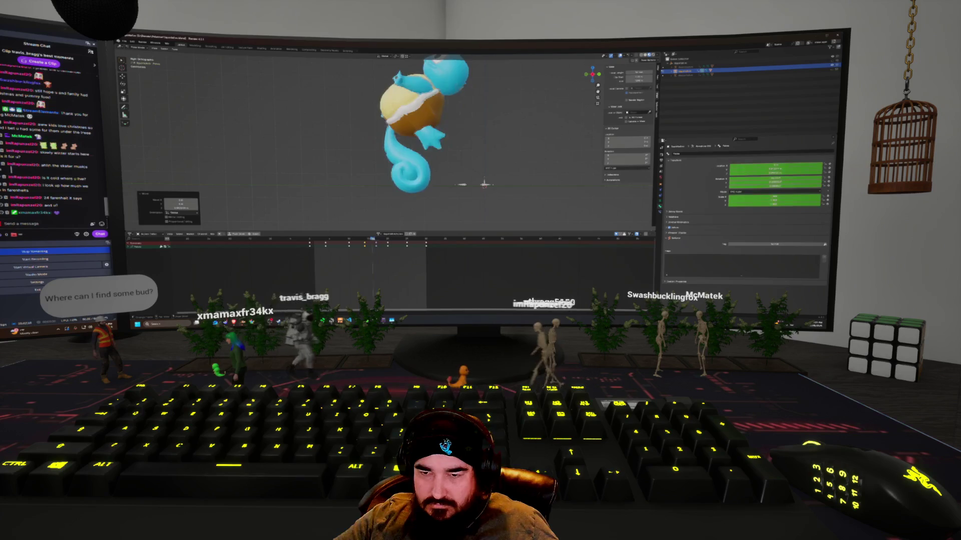
{"action": "key", "text": "r"}
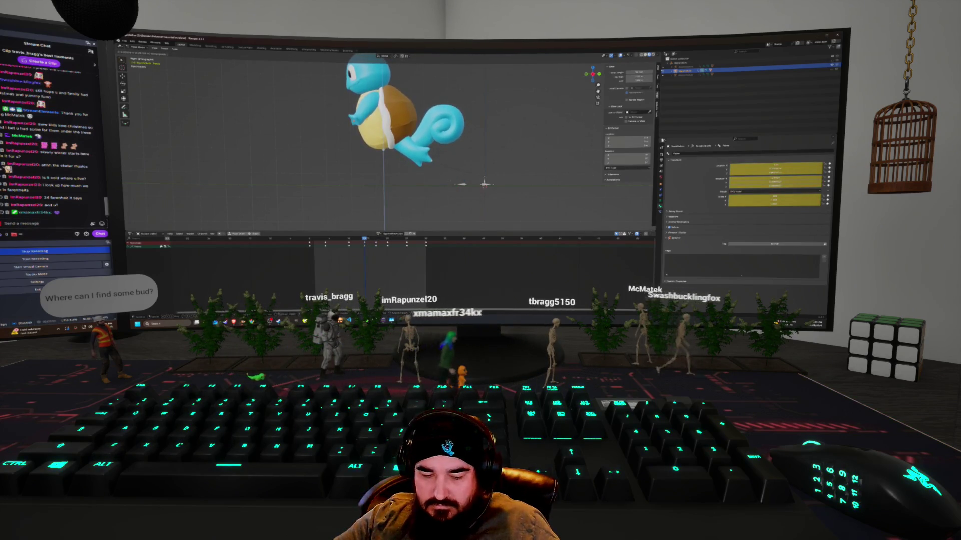
{"action": "key", "text": "Escape"}
{"action": "key", "text": "Left"}
{"action": "key", "text": "Left"}
{"action": "key", "text": "Left"}
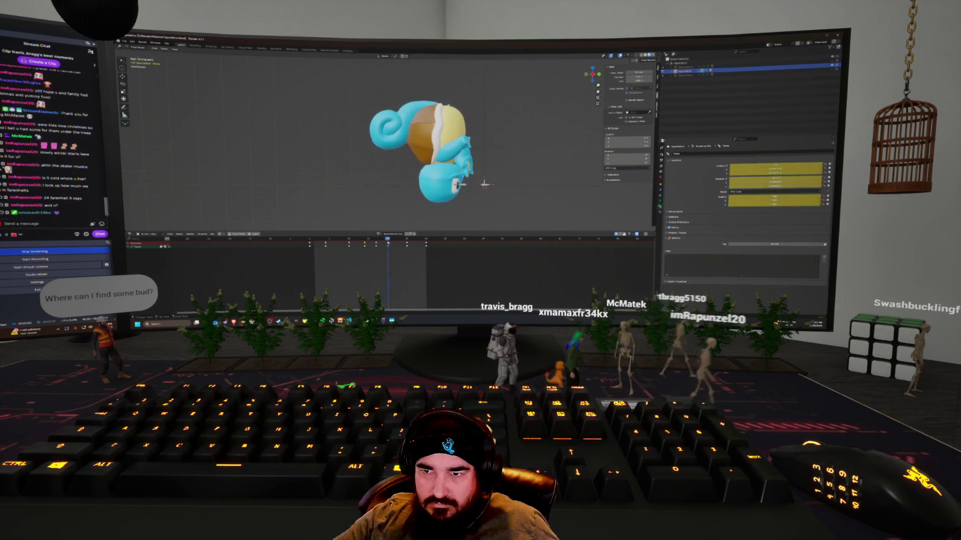
{"action": "key", "text": "Left"}
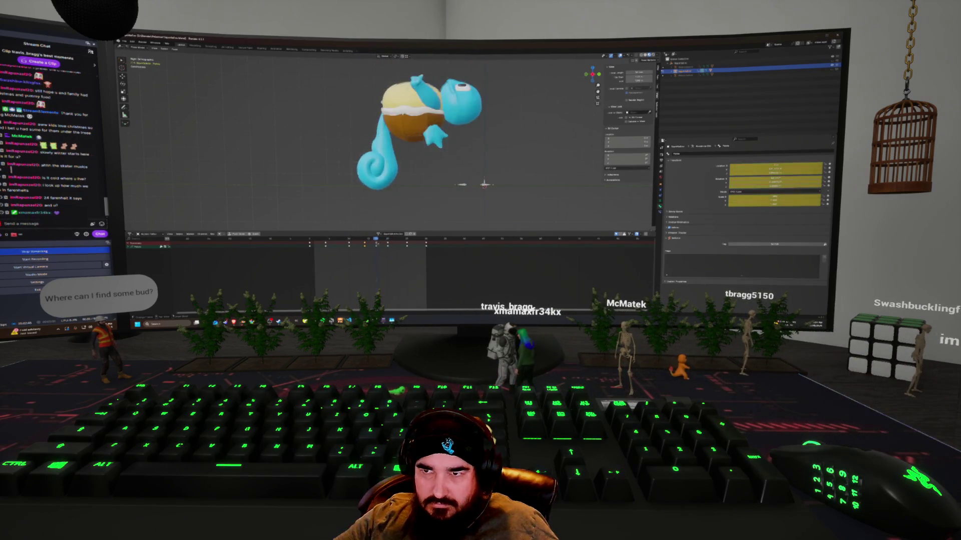
{"action": "key", "text": "Left"}
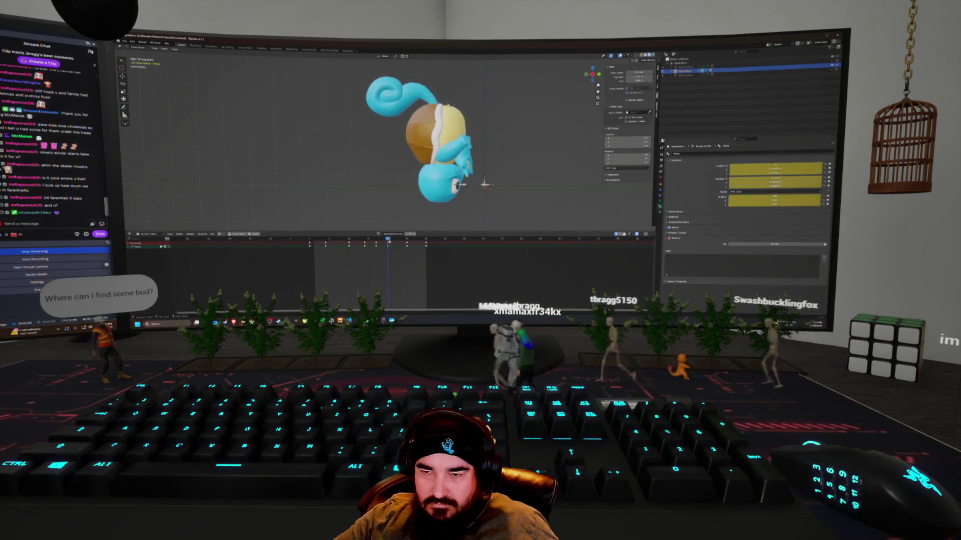
{"action": "key", "text": "r"}
{"action": "key", "text": "Return"}
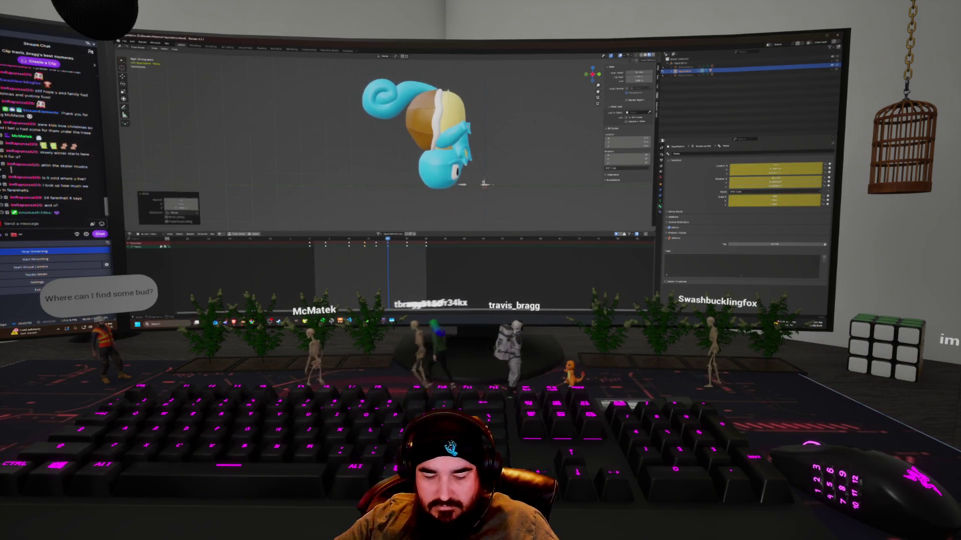
{"action": "key", "text": "Left"}
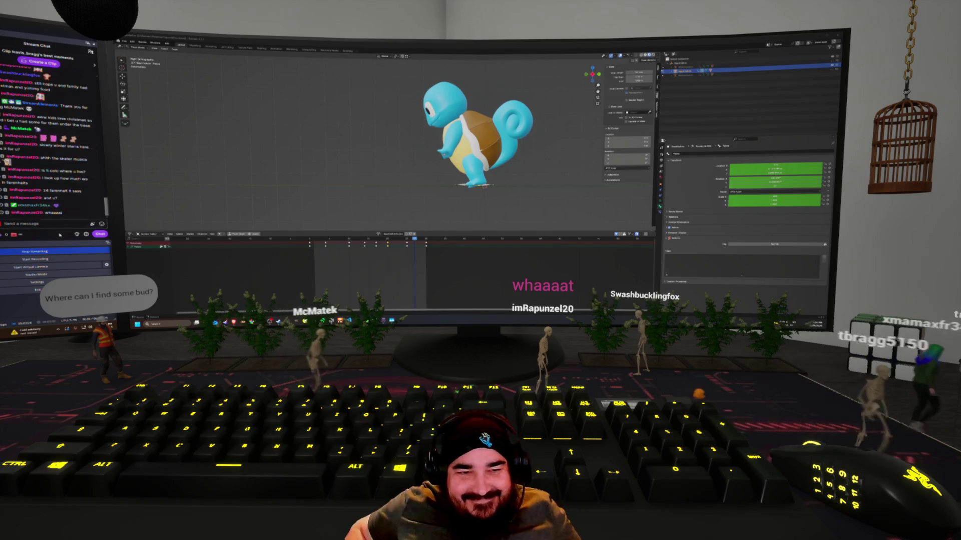
In right side view, move Squirtle up and to the right and keyframe the new position.
{"action": "middle_click_drag", "start_coordinate": [480, 150], "coordinate": [440, 150]}
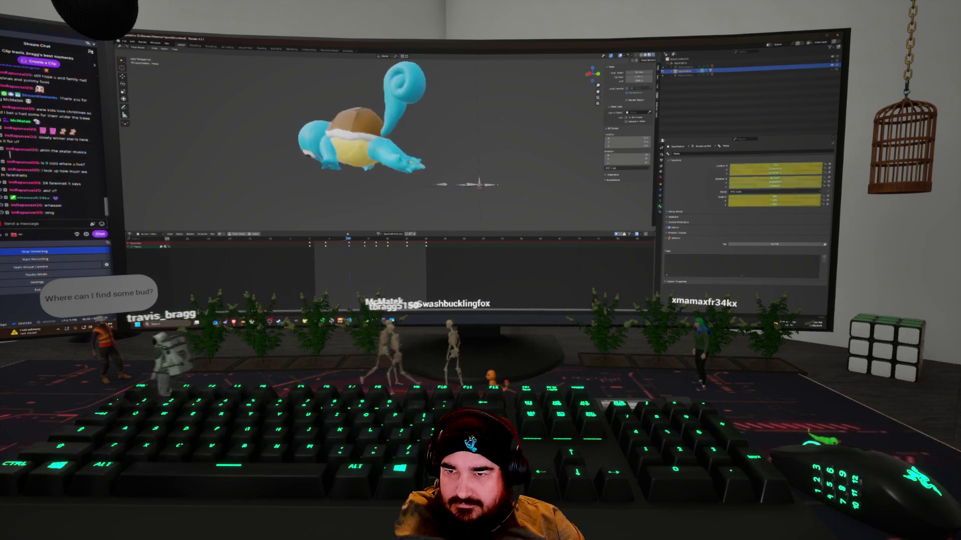
{"action": "left_click_drag", "start_coordinate": [349, 234], "coordinate": [360, 232]}
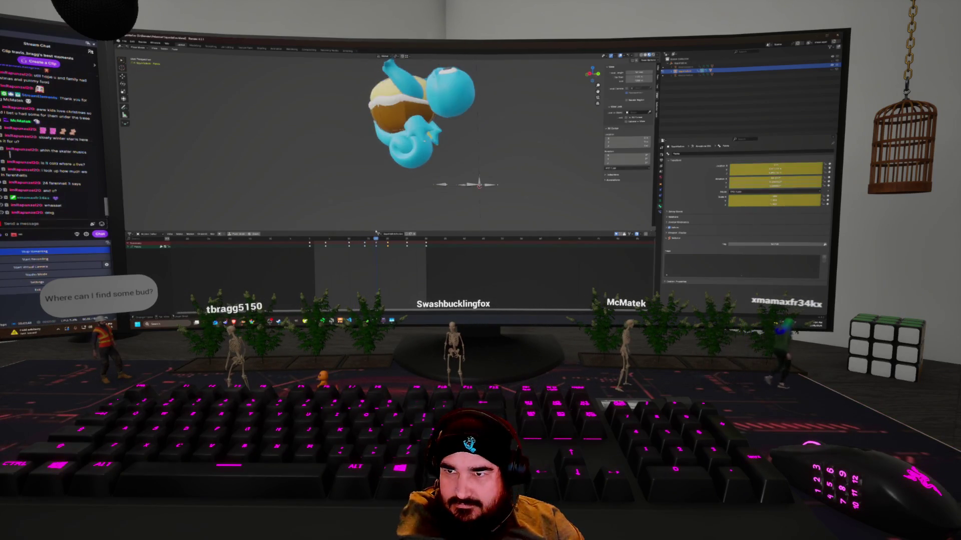
{"action": "left_click_drag", "start_coordinate": [359, 232], "coordinate": [356, 232]}
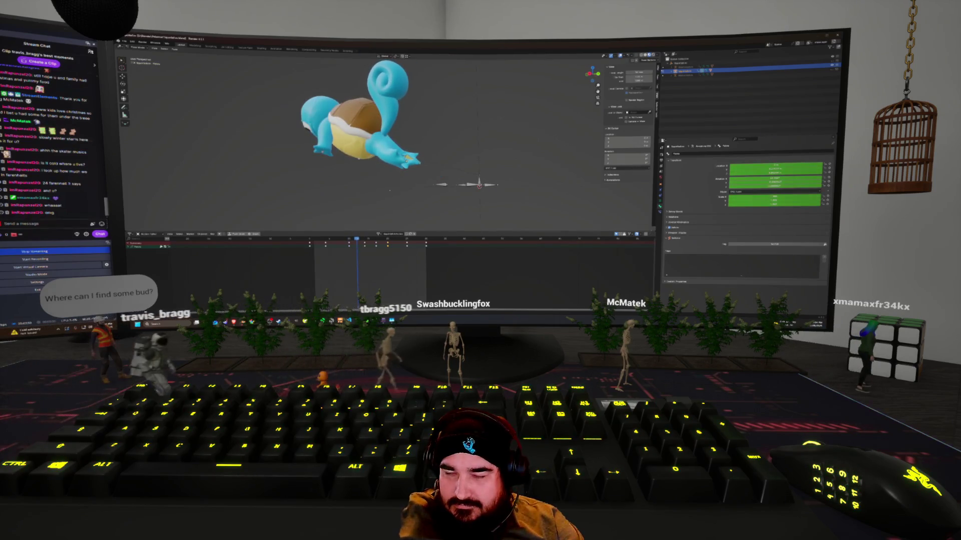
{"action": "middle_click_drag", "start_coordinate": [400, 150], "coordinate": [370, 146]}
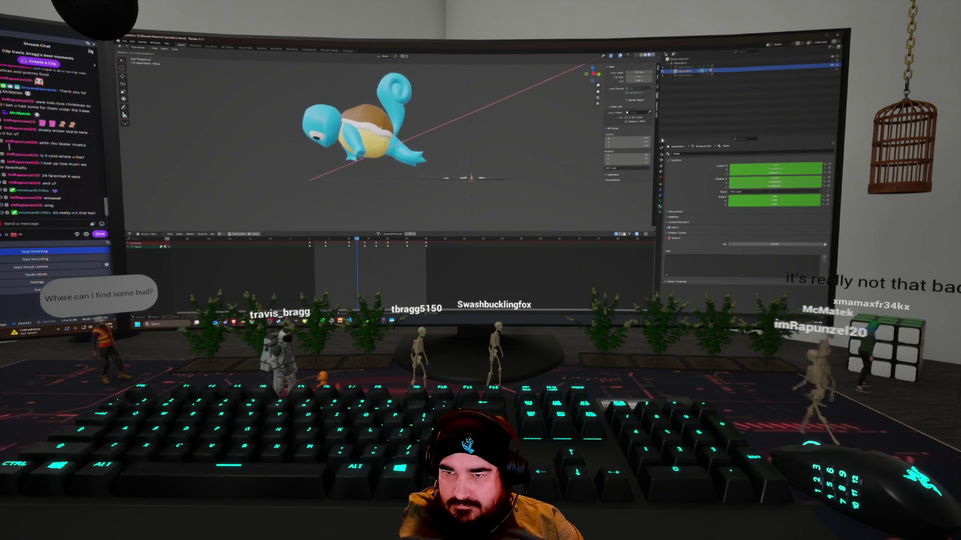
{"action": "left_click_drag", "start_coordinate": [357, 234], "coordinate": [349, 235]}
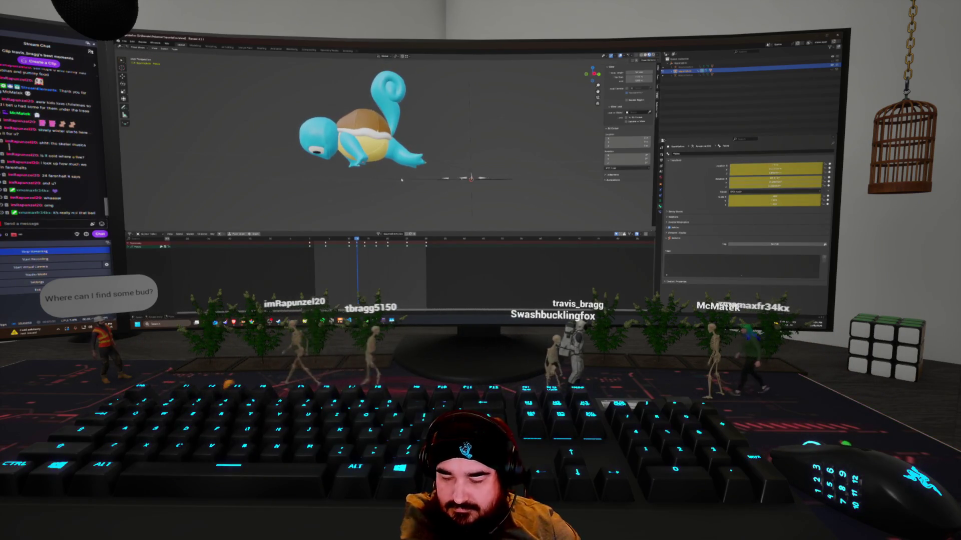
{"action": "key", "text": "KP_3"}
{"action": "key", "text": "g"}
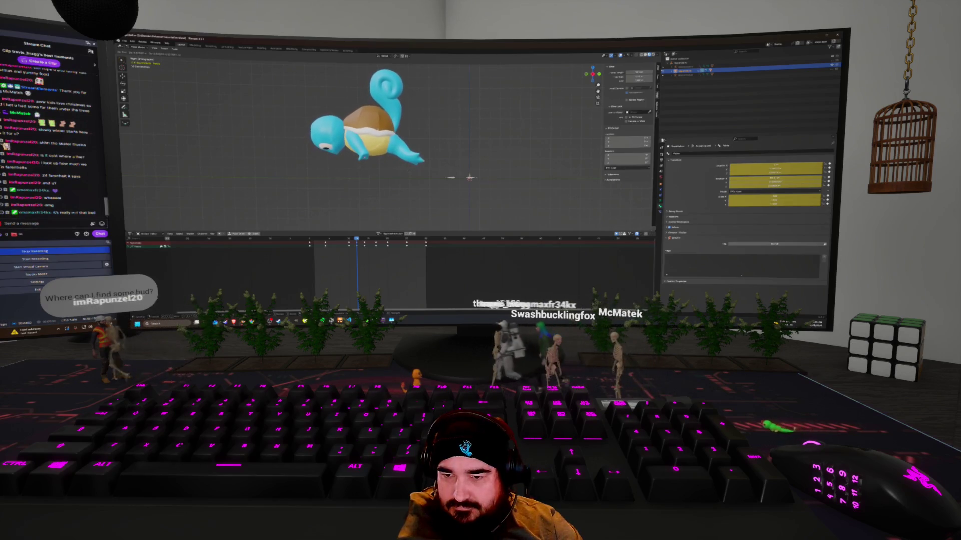
{"action": "left_click", "coordinate": [409, 173]}
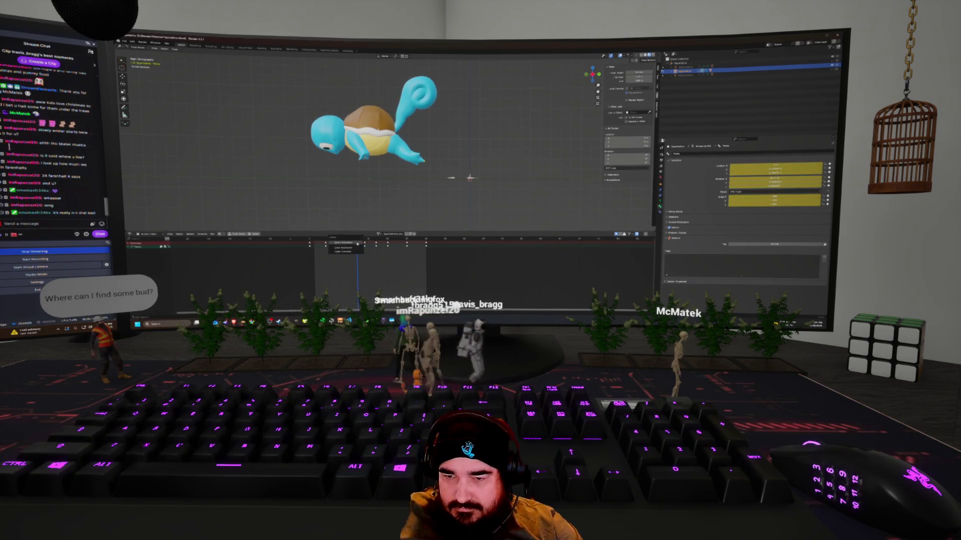
{"action": "left_click", "coordinate": [358, 243]}
Scrub back and step between keyframes to review the earlier poses.
{"action": "left_click_drag", "start_coordinate": [358, 243], "coordinate": [345, 244]}
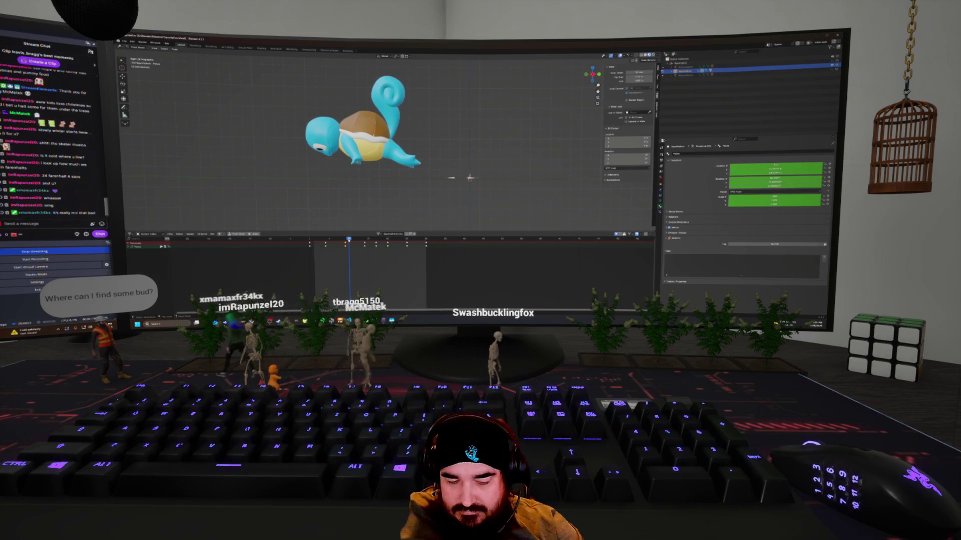
{"action": "mouse_move", "coordinate": [348, 244]}
{"action": "left_mouse_down"}
{"action": "mouse_move", "coordinate": [322, 243]}
{"action": "mouse_move", "coordinate": [348, 244]}
{"action": "left_mouse_up"}
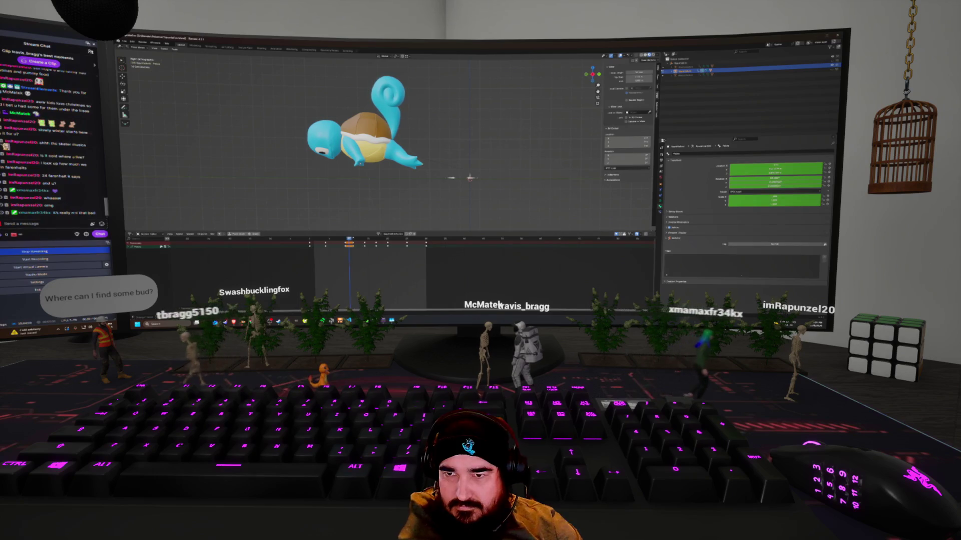
{"action": "key", "text": "Down"}
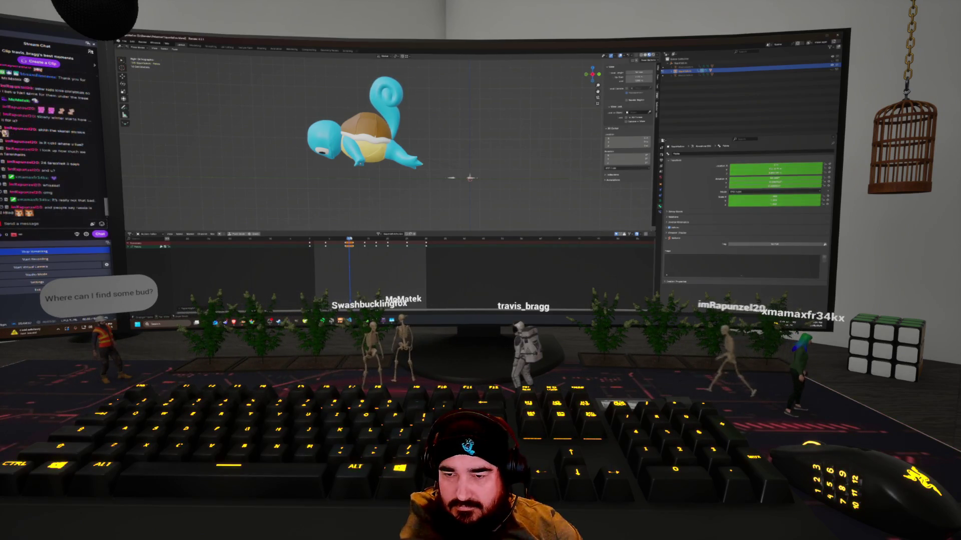
{"action": "key", "text": "Up"}
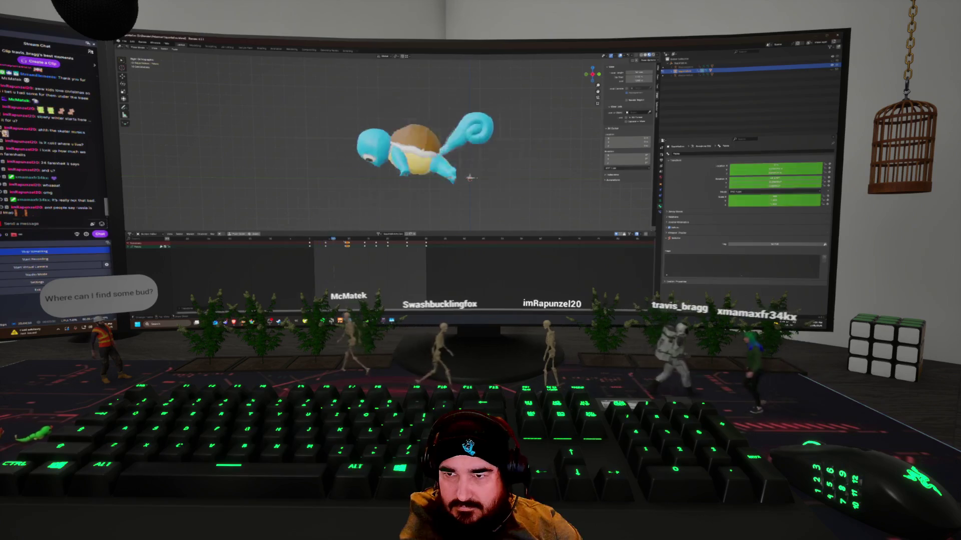
{"action": "key", "text": "space"}
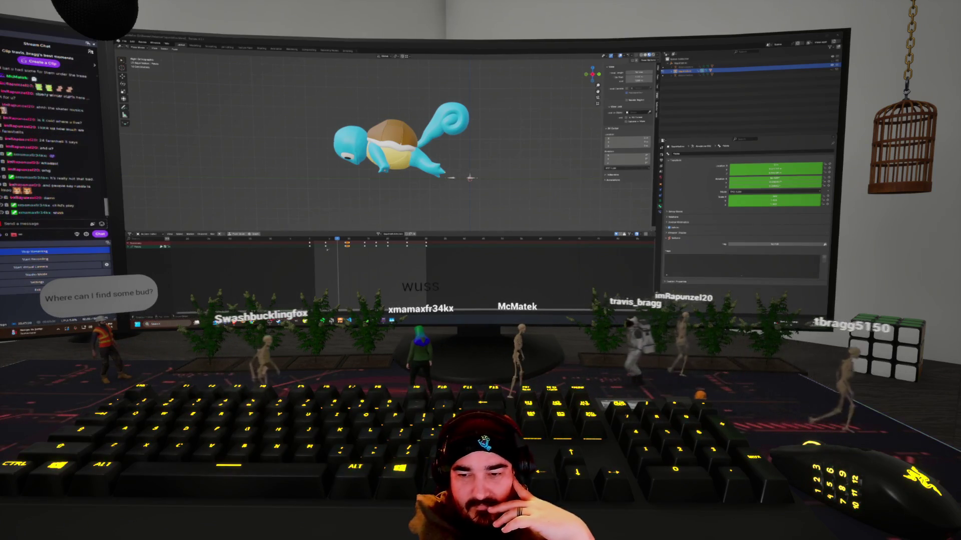
Jump to the standing frame, play the jump, then scrub back to the upside-down flip frame.
{"action": "left_click", "coordinate": [316, 239]}
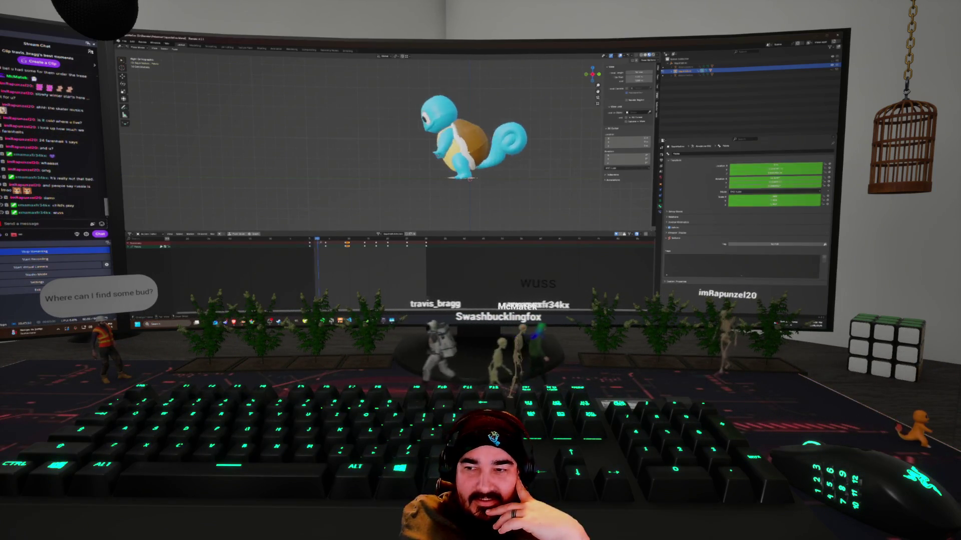
{"action": "key", "text": "space"}
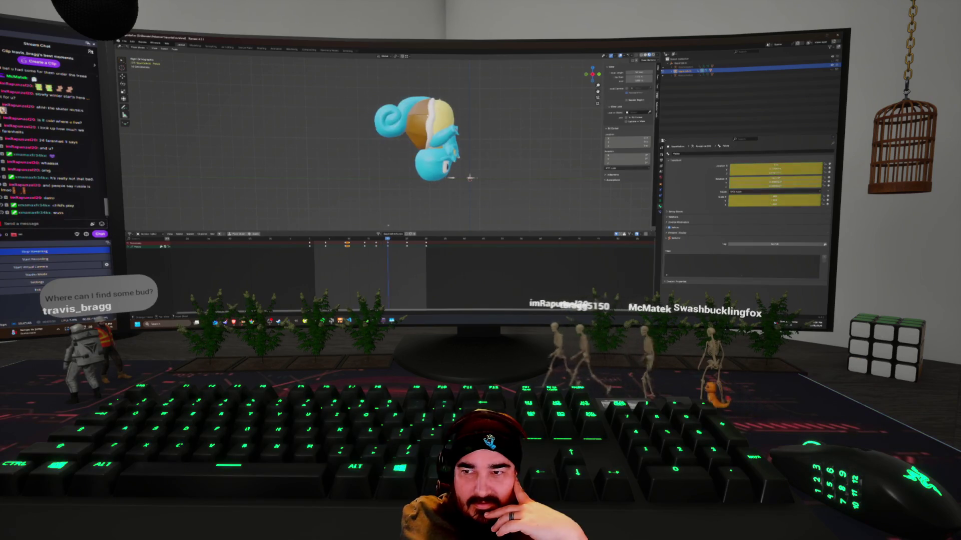
{"action": "mouse_move", "coordinate": [389, 226]}
{"action": "left_mouse_down"}
{"action": "mouse_move", "coordinate": [372, 228]}
{"action": "mouse_move", "coordinate": [388, 230]}
{"action": "left_mouse_up"}
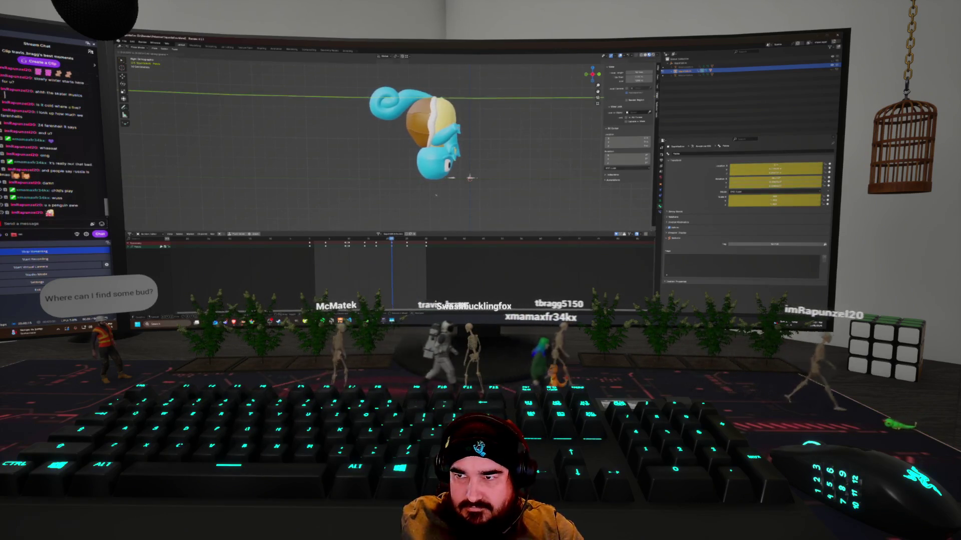
Tilt Squirtle slightly more in the upside-down flip pose.
{"action": "key", "text": "i"}
{"action": "key", "text": "r"}
{"action": "left_click", "coordinate": [410, 208]}
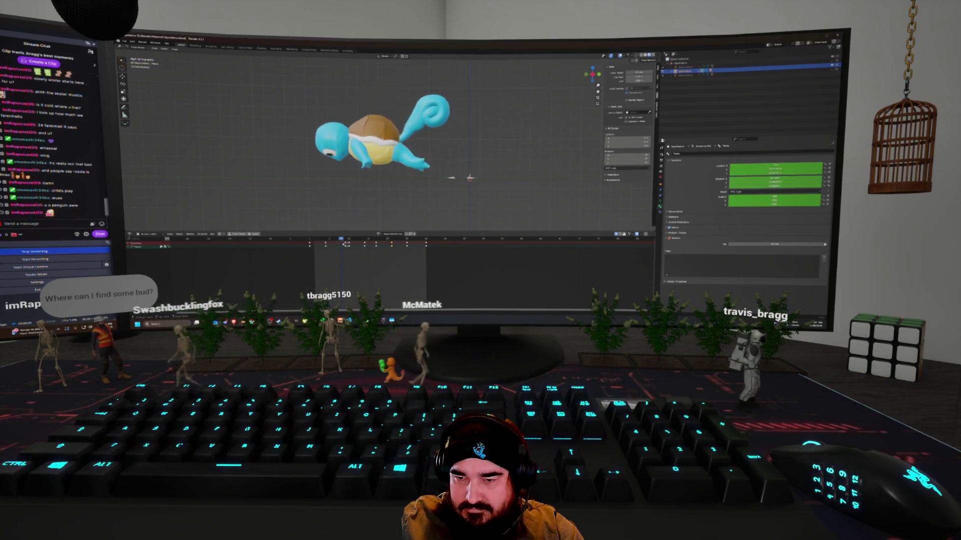
Switch to a perspective view and show Squirtle as wireframe with its bones visible.
{"action": "key", "text": "KP_0"}
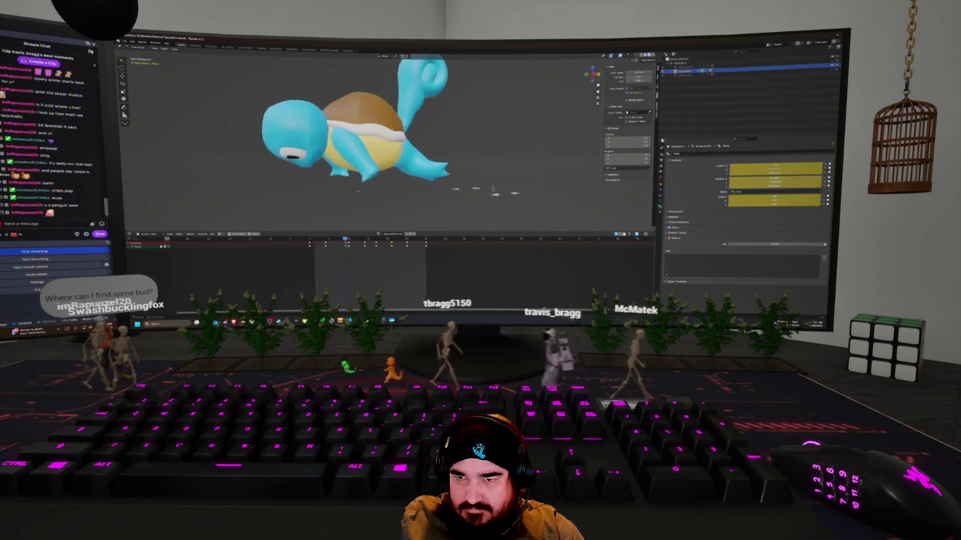
{"action": "scroll", "coordinate": [380, 140], "scroll_direction": "down", "scroll_amount": 3}
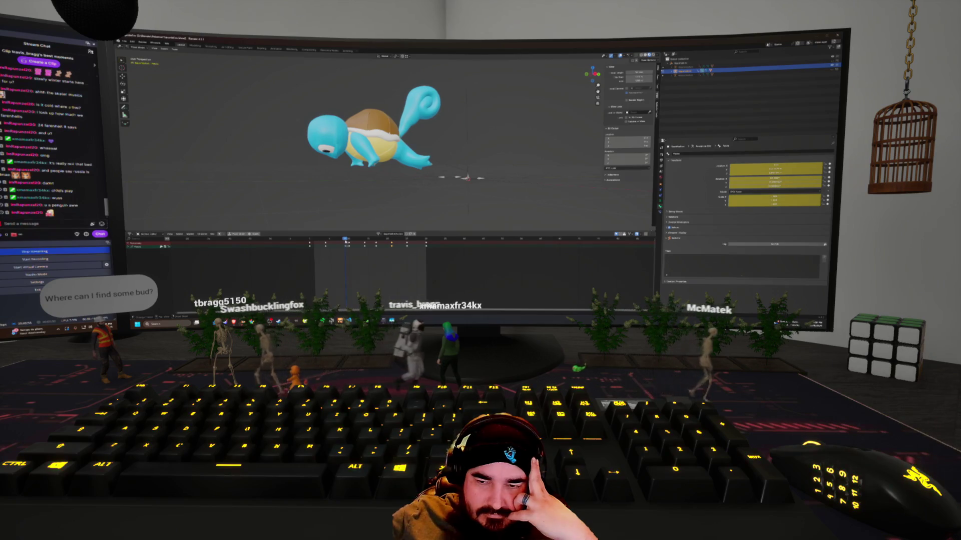
{"action": "scroll", "coordinate": [370, 140], "scroll_direction": "up", "scroll_amount": 3}
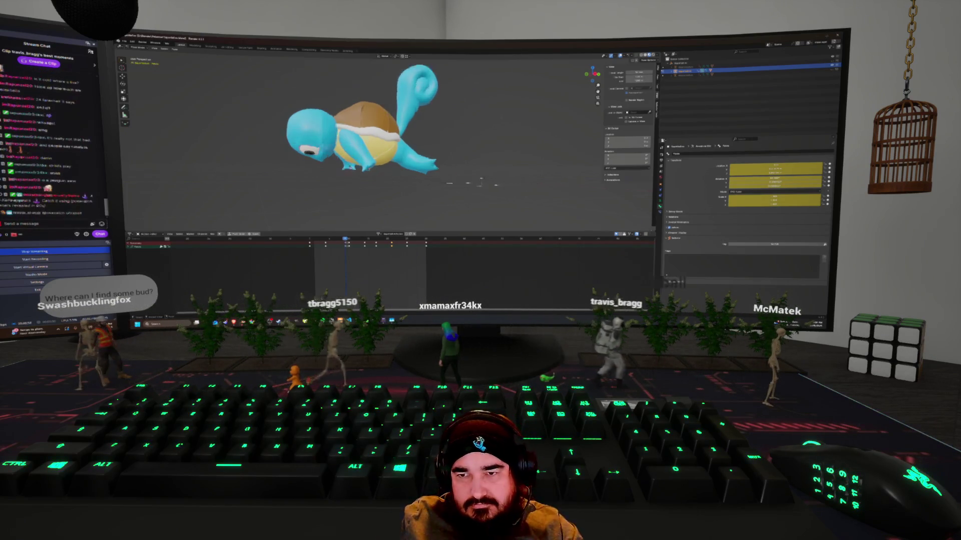
{"action": "key", "text": "shift+z"}
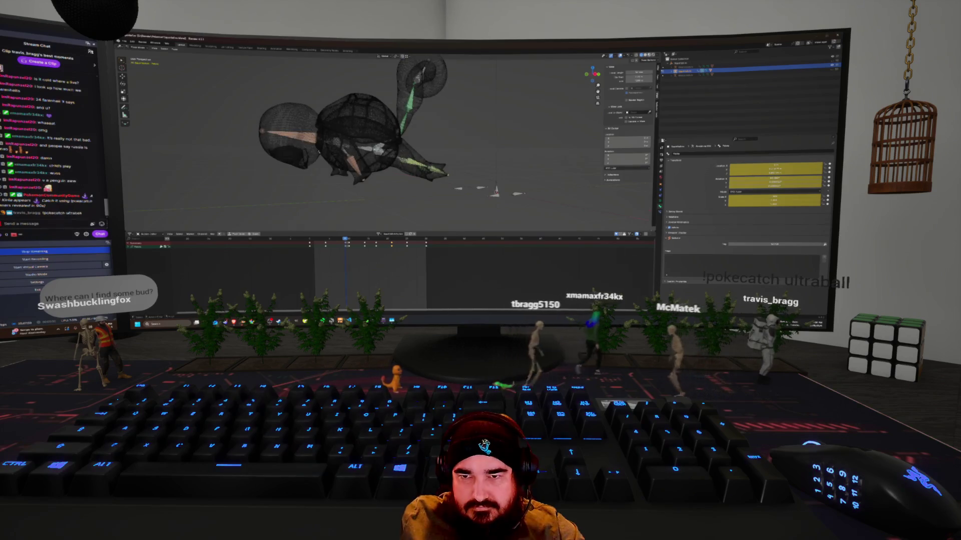
Toggle the see-through display and orbit around the rig to inspect the bones inside Squirtle.
{"action": "key", "text": "shift+z"}
{"action": "left_click_drag", "start_coordinate": [343, 155], "coordinate": [346, 151]}
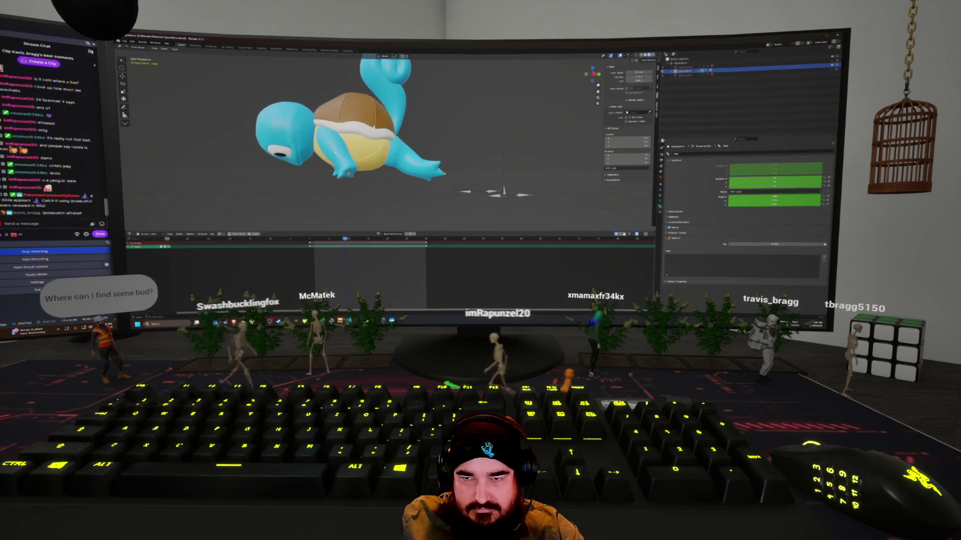
{"action": "key", "text": "shift+z"}
{"action": "middle_click_drag", "start_coordinate": [336, 163], "coordinate": [346, 150]}
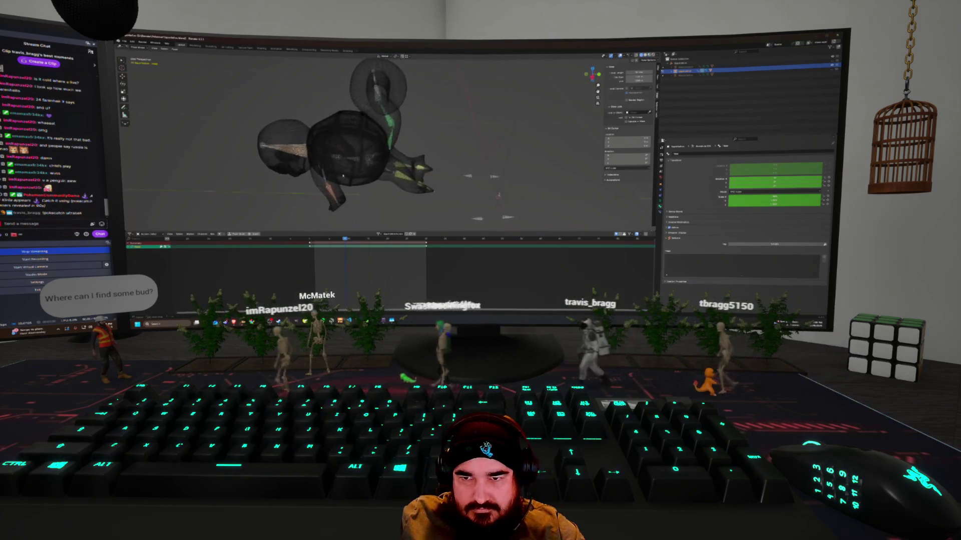
{"action": "scroll", "coordinate": [345, 150], "scroll_direction": "up", "scroll_amount": 5}
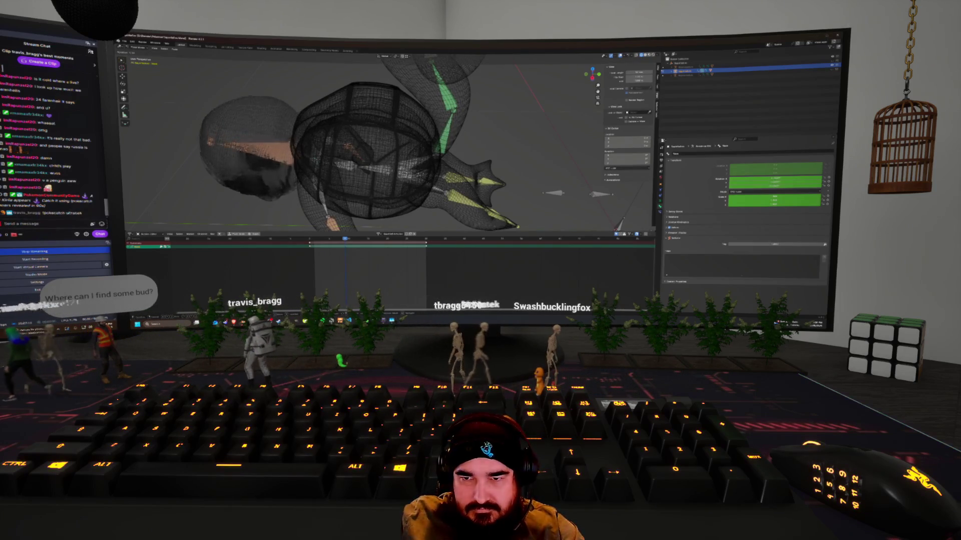
{"action": "mouse_move", "coordinate": [345, 150]}
{"action": "middle_mouse_down"}
{"action": "mouse_move", "coordinate": [352, 144]}
{"action": "mouse_move", "coordinate": [369, 161]}
{"action": "mouse_move", "coordinate": [356, 168]}
{"action": "middle_mouse_up"}
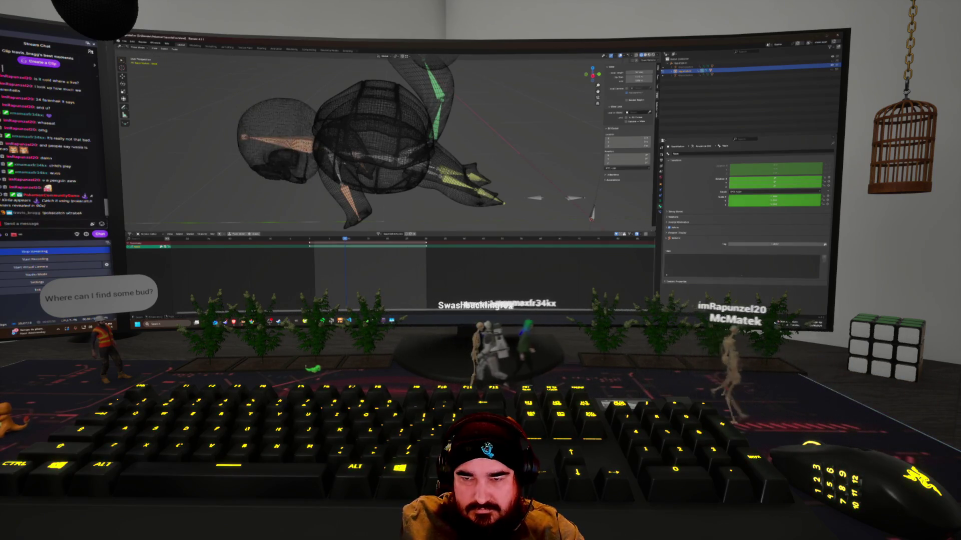
{"action": "scroll", "coordinate": [343, 163], "scroll_direction": "down", "scroll_amount": 3}
{"action": "mouse_move", "coordinate": [344, 163]}
{"action": "middle_mouse_down"}
{"action": "mouse_move", "coordinate": [508, 174]}
{"action": "mouse_move", "coordinate": [471, 150]}
{"action": "middle_mouse_up"}
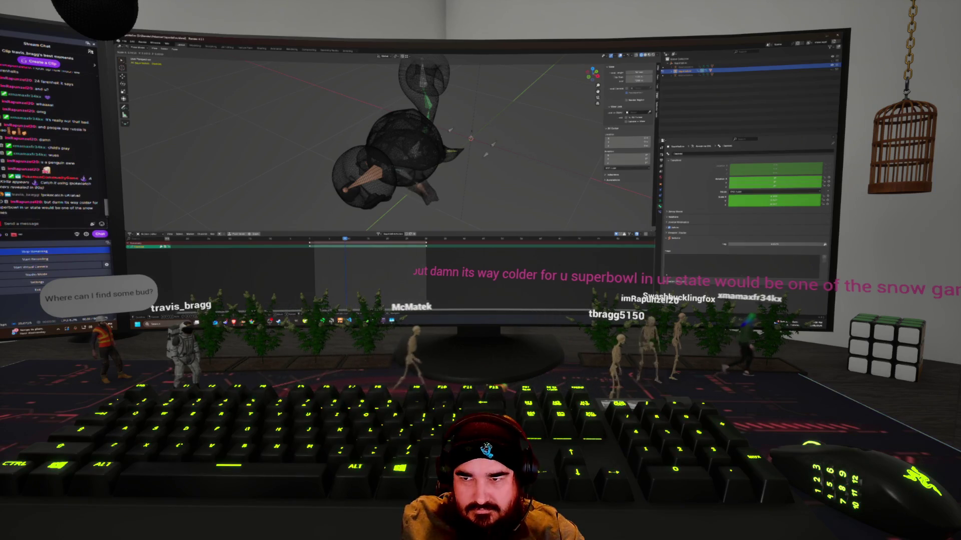
{"action": "key", "text": "shift+z"}
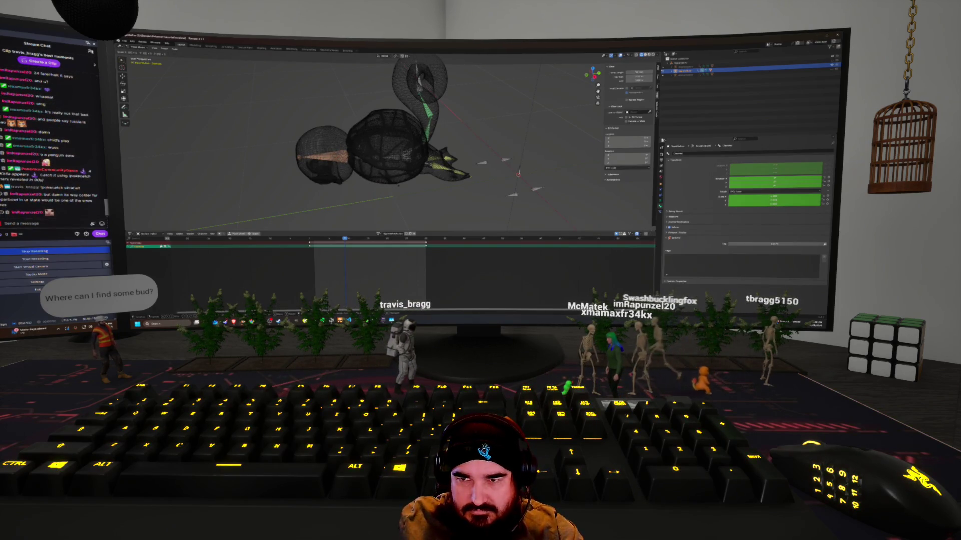
{"action": "middle_click_drag", "start_coordinate": [359, 193], "coordinate": [359, 150]}
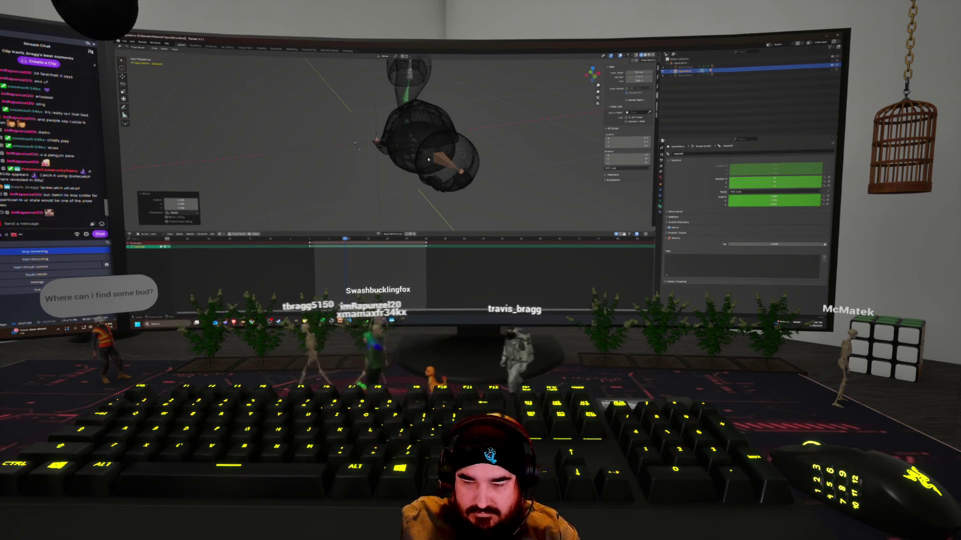
Scale the selected tail and limb bones to 0 to tuck them inside the shell, and keyframe the pose.
{"action": "key", "text": "ctrl+z"}
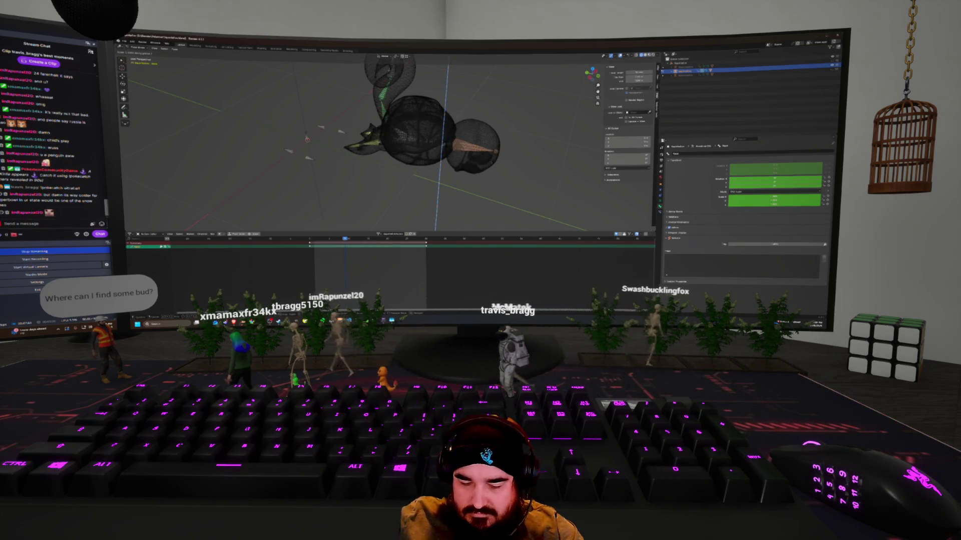
{"action": "key", "text": "Escape"}
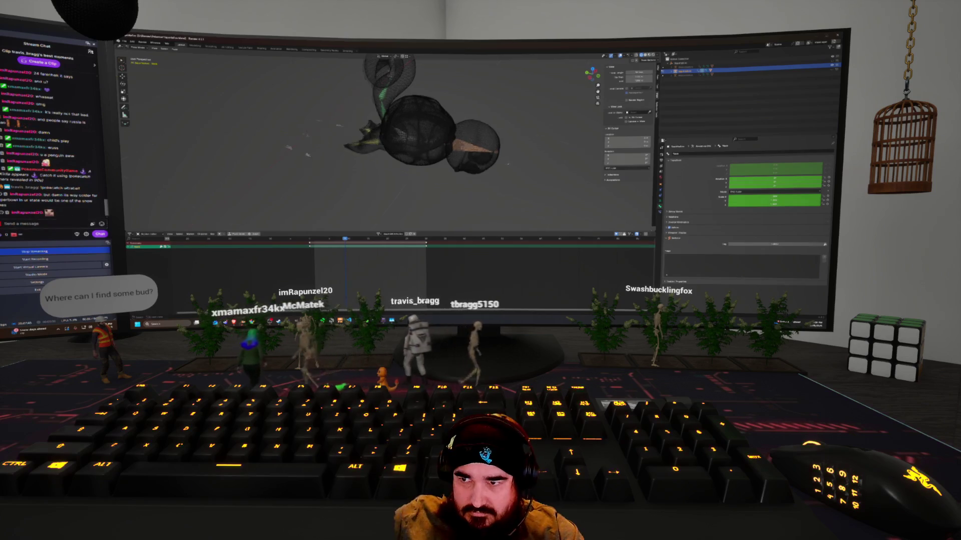
{"action": "key", "text": "s"}
{"action": "key", "text": "0"}
{"action": "key", "text": "Return"}
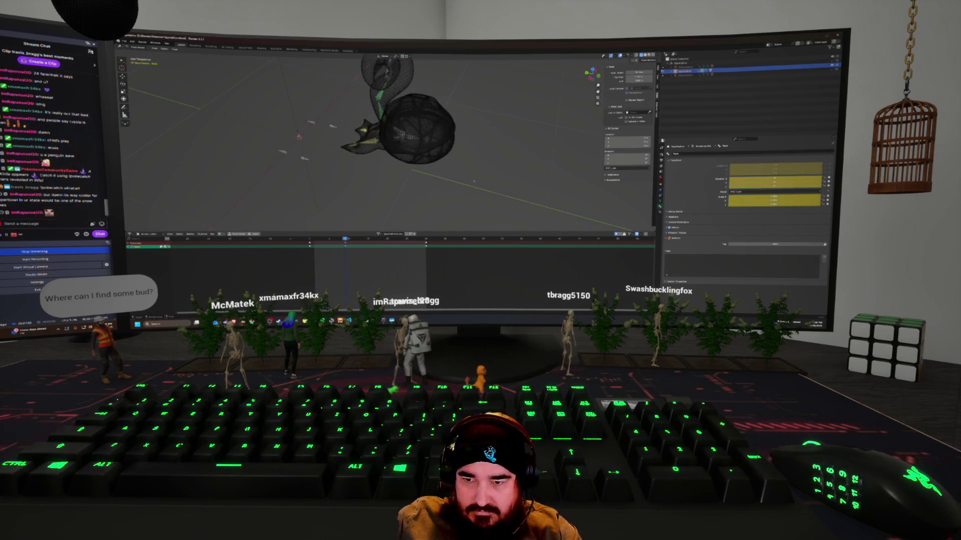
{"action": "mouse_move", "coordinate": [440, 185]}
{"action": "middle_mouse_down"}
{"action": "mouse_move", "coordinate": [409, 181]}
{"action": "mouse_move", "coordinate": [425, 135]}
{"action": "mouse_move", "coordinate": [435, 149]}
{"action": "middle_mouse_up"}
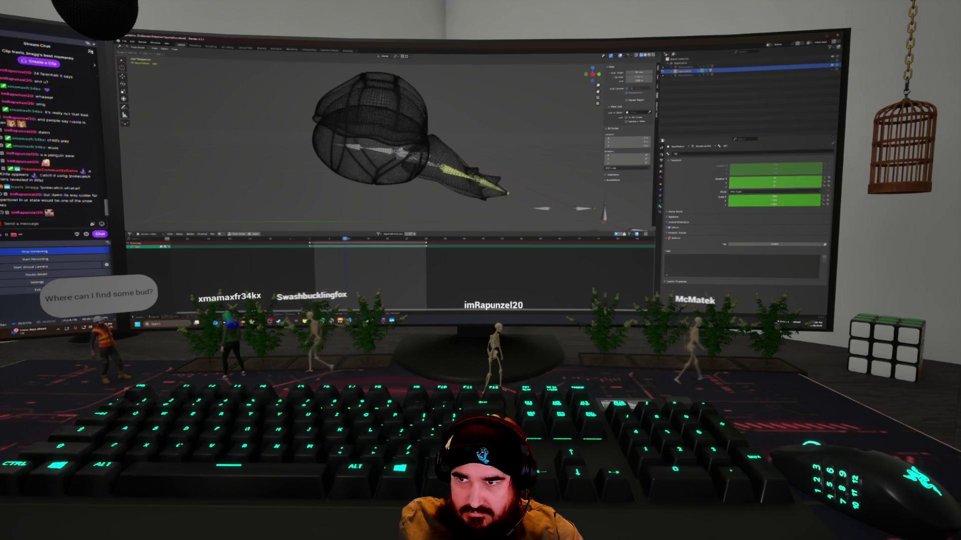
{"action": "middle_click_drag", "start_coordinate": [434, 149], "coordinate": [446, 171]}
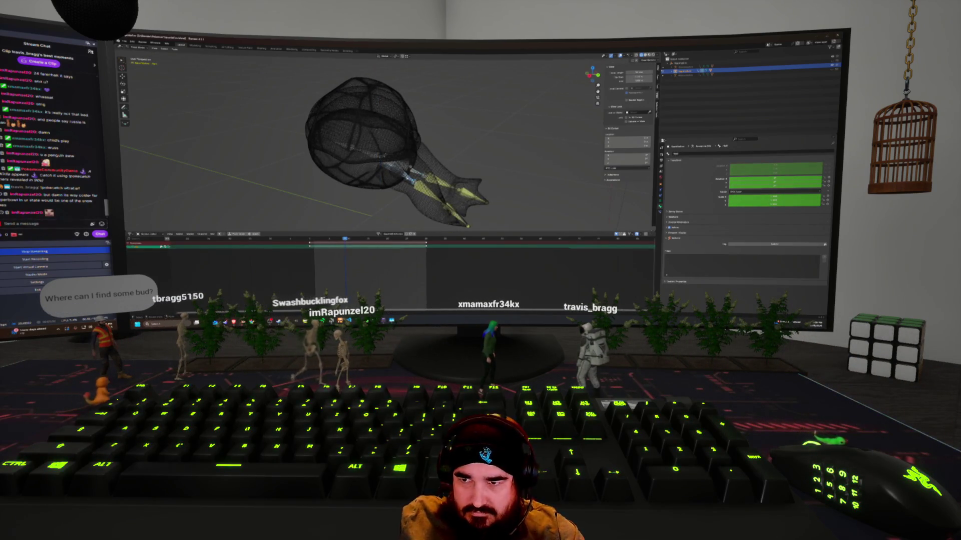
{"action": "left_click", "coordinate": [409, 179]}
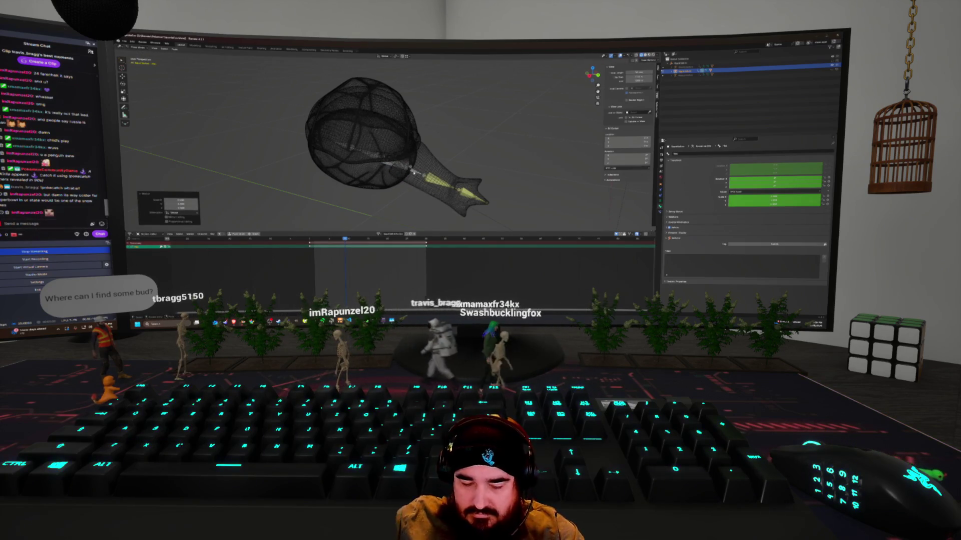
{"action": "key", "text": "i"}
Play back the roll, paste the shell pose onto a later frame, and scrub back to check.
{"action": "key", "text": "Up"}
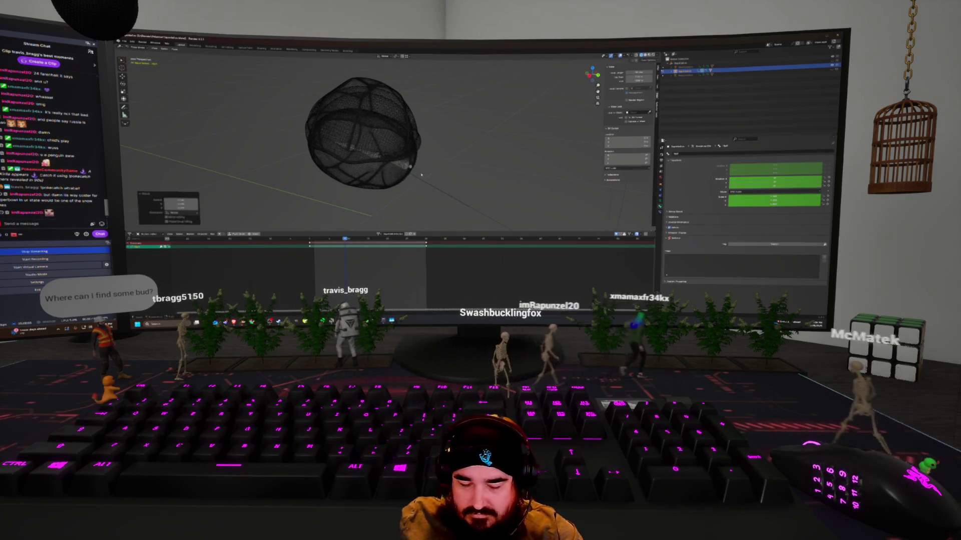
{"action": "scroll", "coordinate": [388, 145], "scroll_direction": "down", "scroll_amount": 3}
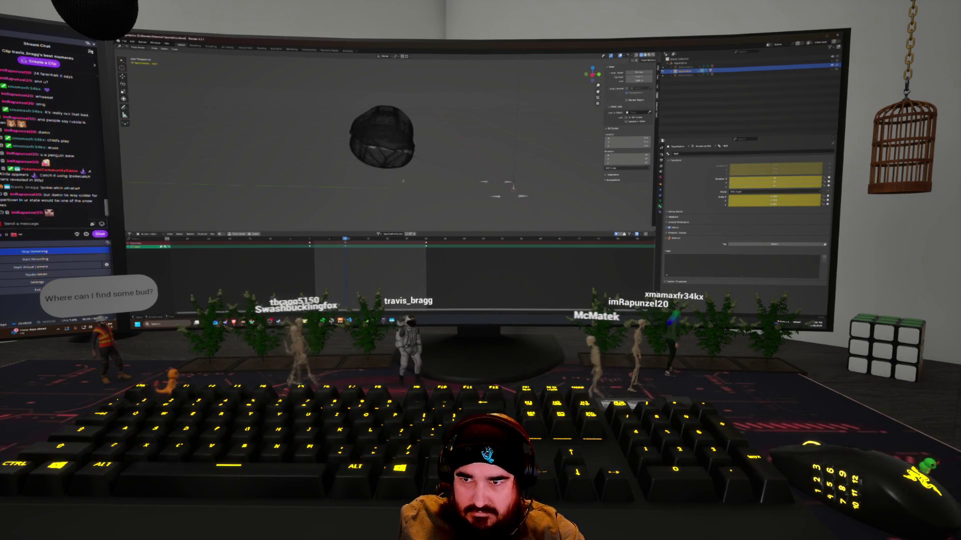
{"action": "key", "text": "space"}
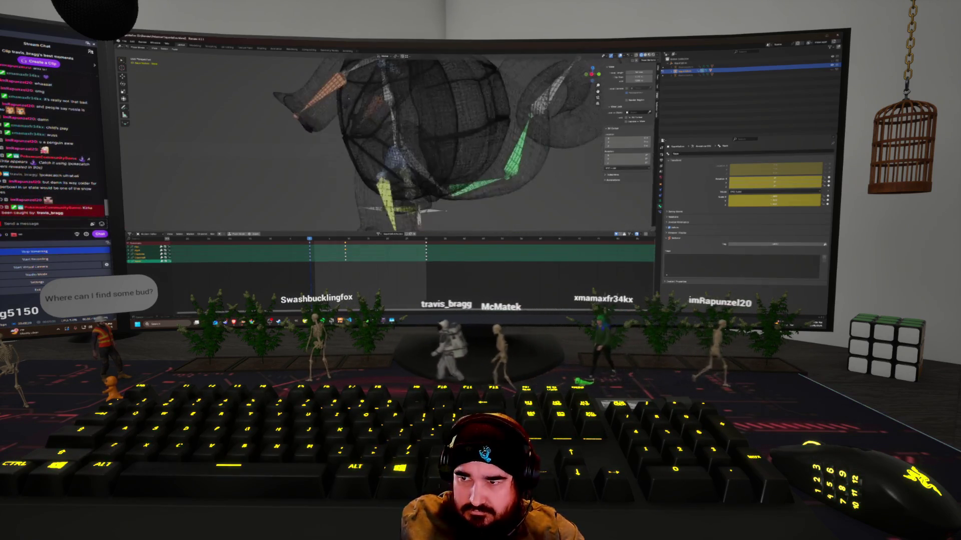
{"action": "key", "text": "alt+a"}
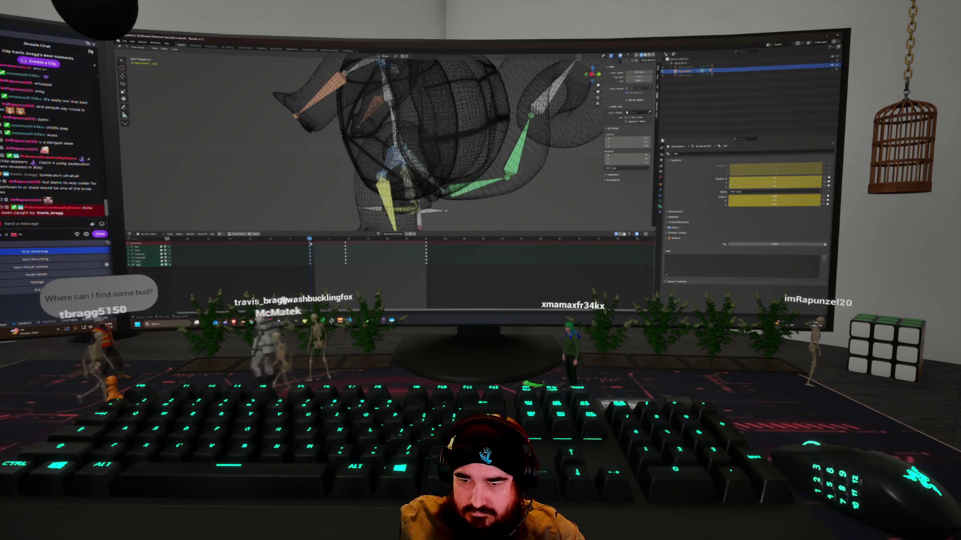
{"action": "left_click", "coordinate": [316, 245]}
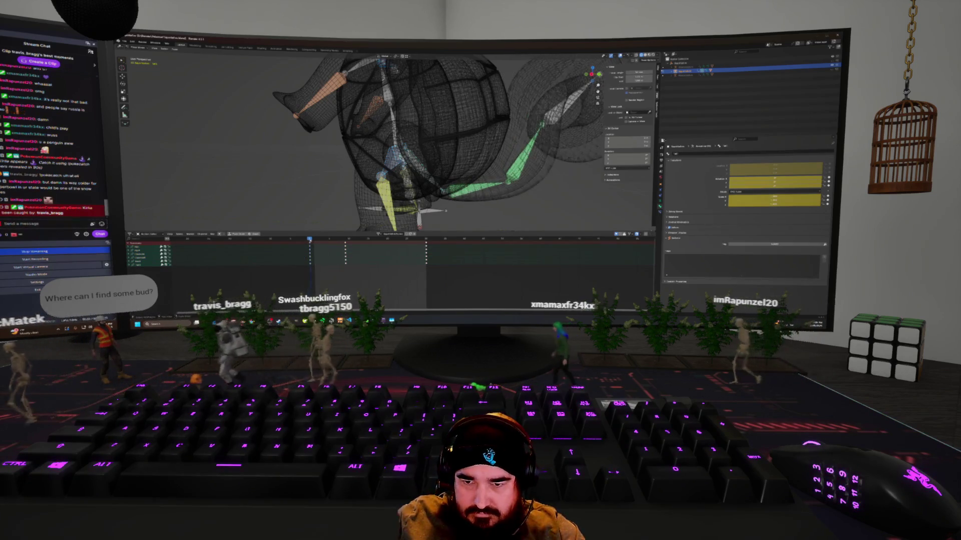
{"action": "left_click_drag", "start_coordinate": [316, 246], "coordinate": [344, 246]}
{"action": "key", "text": "ctrl+v"}
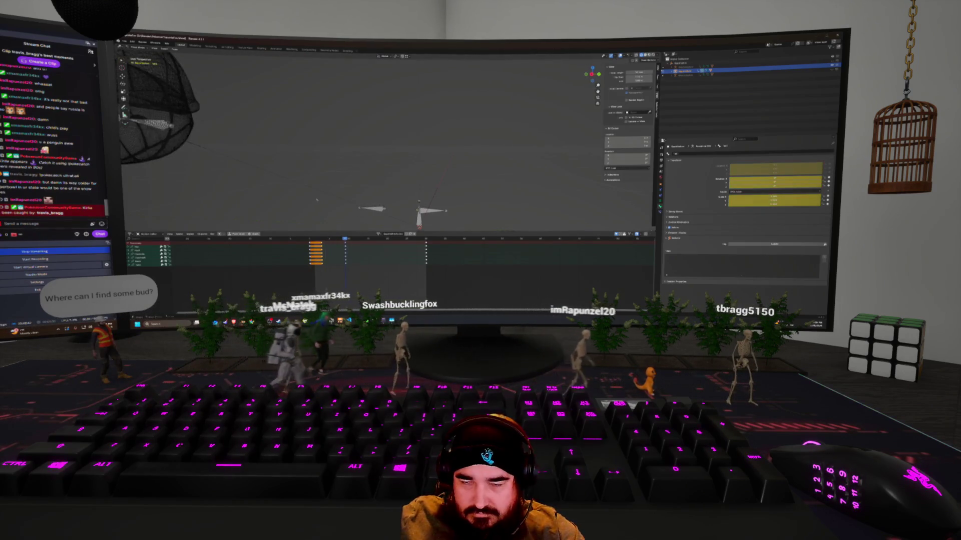
{"action": "middle_click_drag", "start_coordinate": [316, 201], "coordinate": [328, 199]}
{"action": "left_click_drag", "start_coordinate": [345, 246], "coordinate": [310, 245]}
Scrub to the shell-ball frame, switch Squirtle to Weight Paint mode and list its Vertex Groups.
{"action": "middle_click_drag", "start_coordinate": [380, 151], "coordinate": [430, 150]}
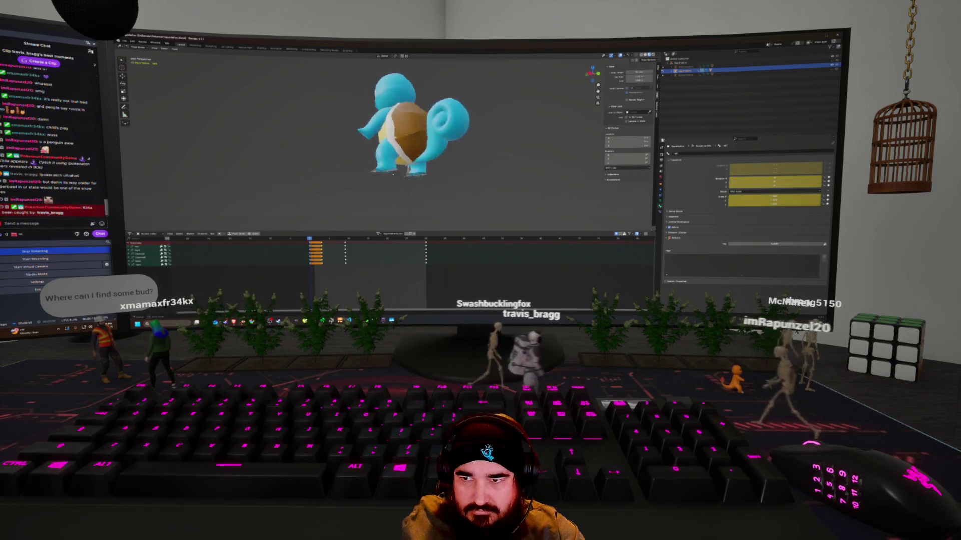
{"action": "scroll", "coordinate": [430, 135], "scroll_direction": "up", "scroll_amount": 5}
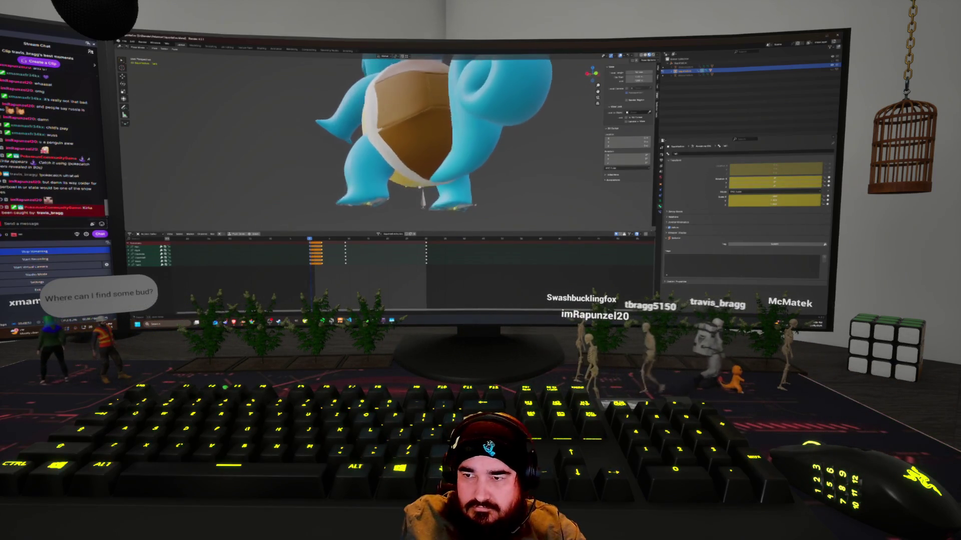
{"action": "mouse_move", "coordinate": [310, 239]}
{"action": "left_mouse_down"}
{"action": "mouse_move", "coordinate": [410, 239]}
{"action": "mouse_move", "coordinate": [309, 239]}
{"action": "left_mouse_up"}
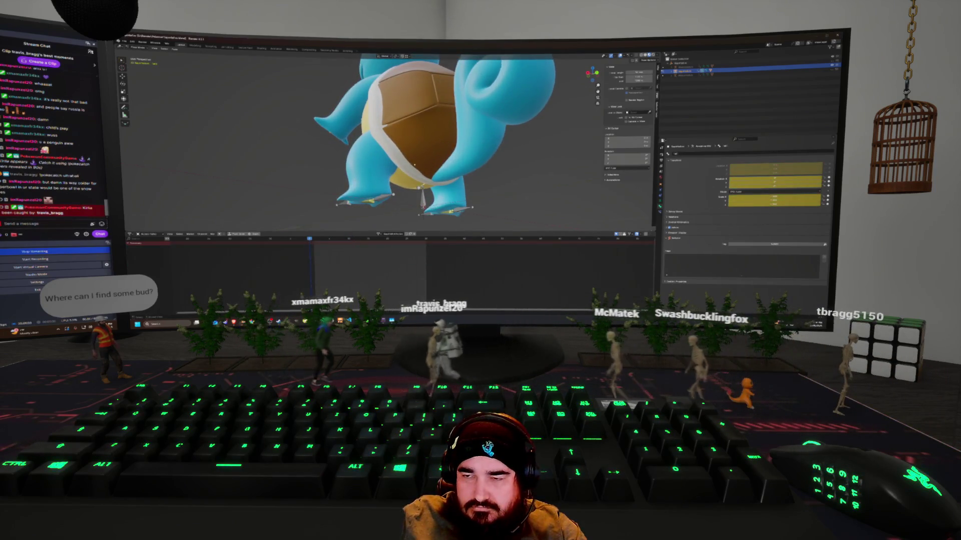
{"action": "middle_click_drag", "start_coordinate": [401, 168], "coordinate": [420, 168]}
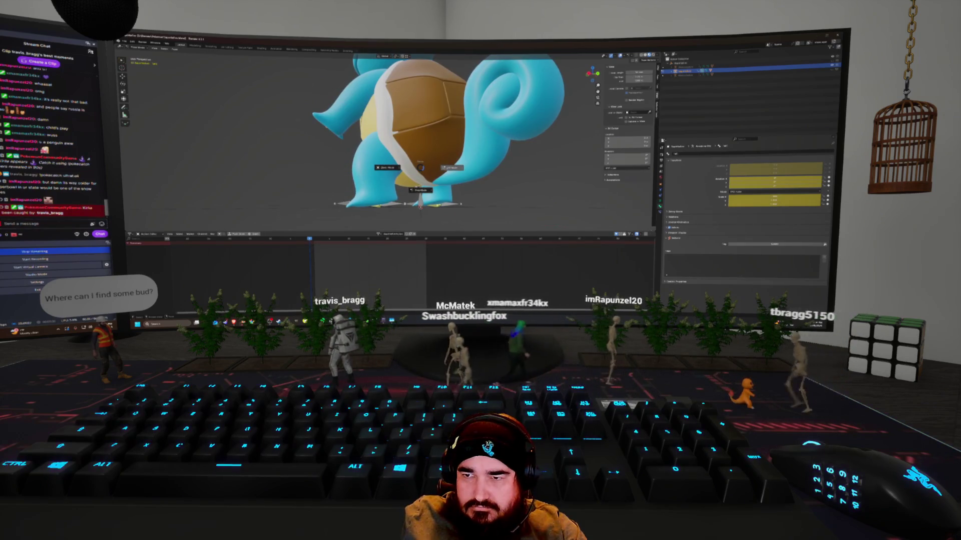
{"action": "left_click", "coordinate": [453, 167]}
{"action": "mouse_move", "coordinate": [407, 154]}
{"action": "middle_mouse_down"}
{"action": "mouse_move", "coordinate": [446, 151]}
{"action": "mouse_move", "coordinate": [415, 165]}
{"action": "middle_mouse_up"}
{"action": "left_click", "coordinate": [456, 144]}
{"action": "left_click", "coordinate": [660, 212]}
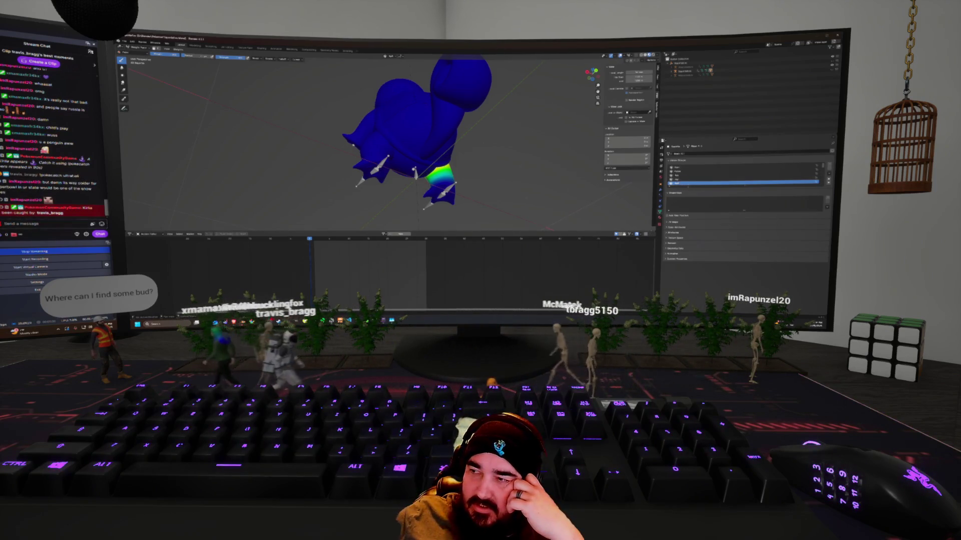
Inspect the weights of the third and bottom vertex groups, then return to the object view.
{"action": "left_click", "coordinate": [688, 174]}
{"action": "left_click", "coordinate": [688, 183]}
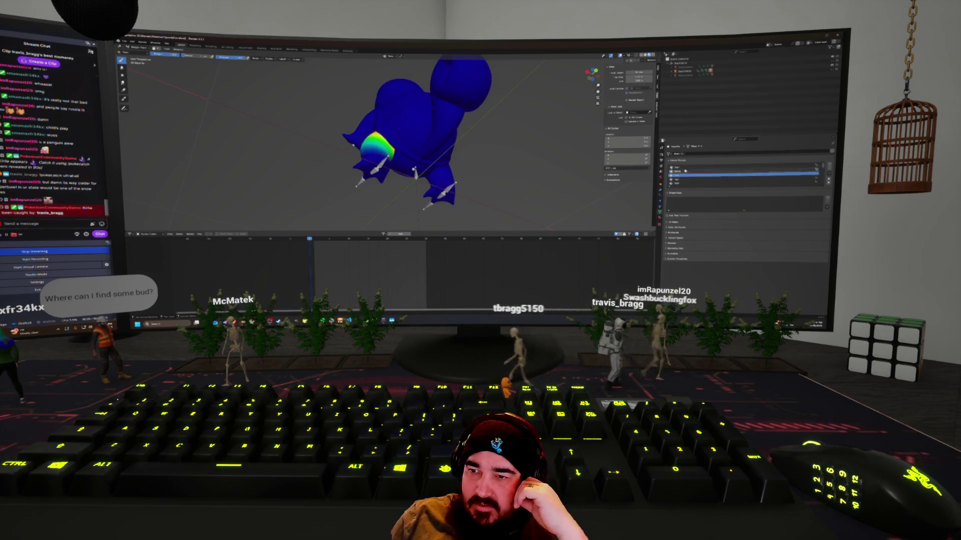
{"action": "scroll", "coordinate": [684, 170], "scroll_direction": "down", "scroll_amount": 2, "text": "ctrl"}
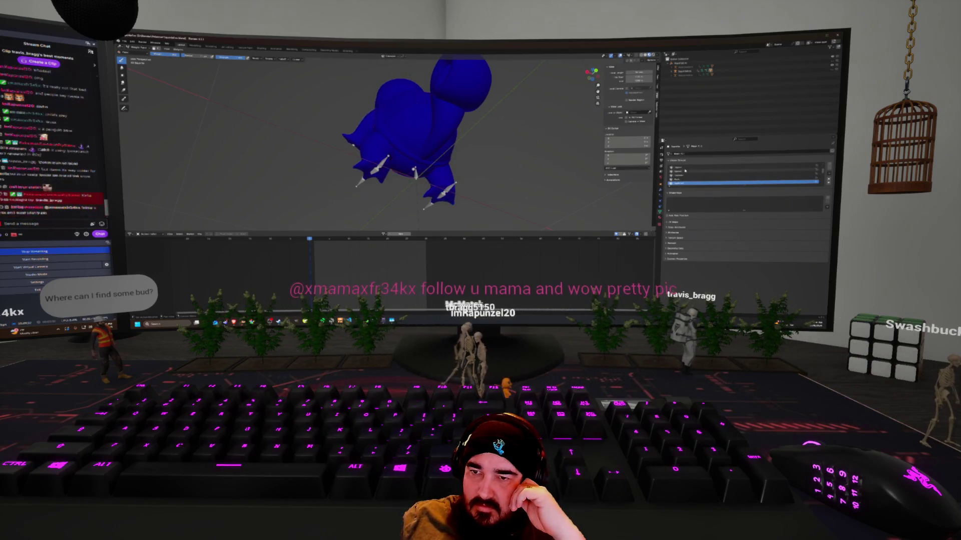
{"action": "scroll", "coordinate": [685, 171], "scroll_direction": "down", "scroll_amount": 1, "text": "ctrl"}
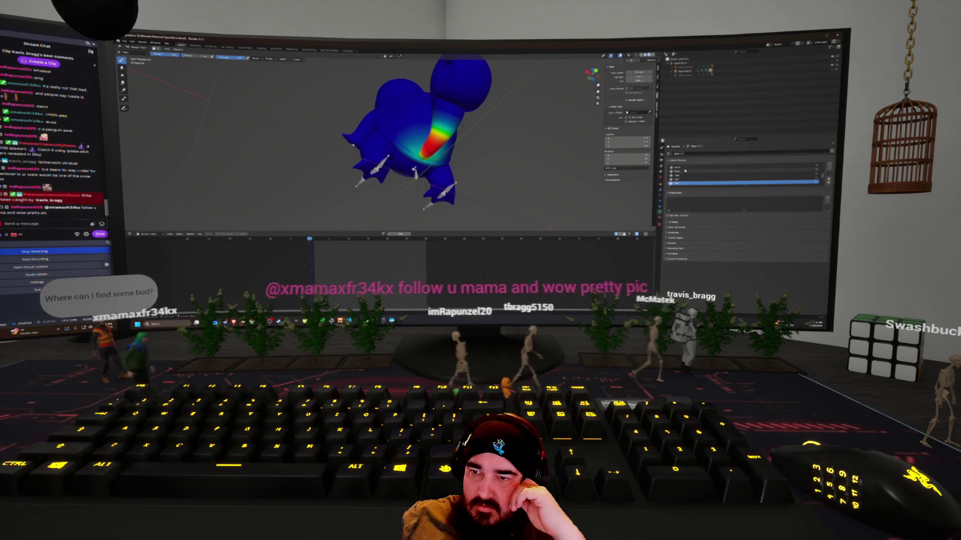
{"action": "scroll", "coordinate": [684, 170], "scroll_direction": "up", "scroll_amount": 3, "text": "ctrl"}
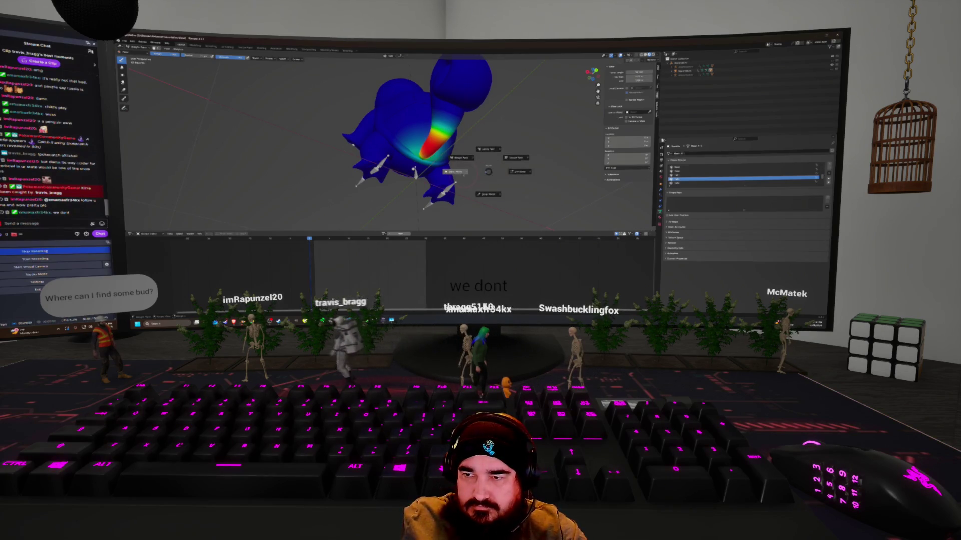
{"action": "left_click", "coordinate": [455, 172]}
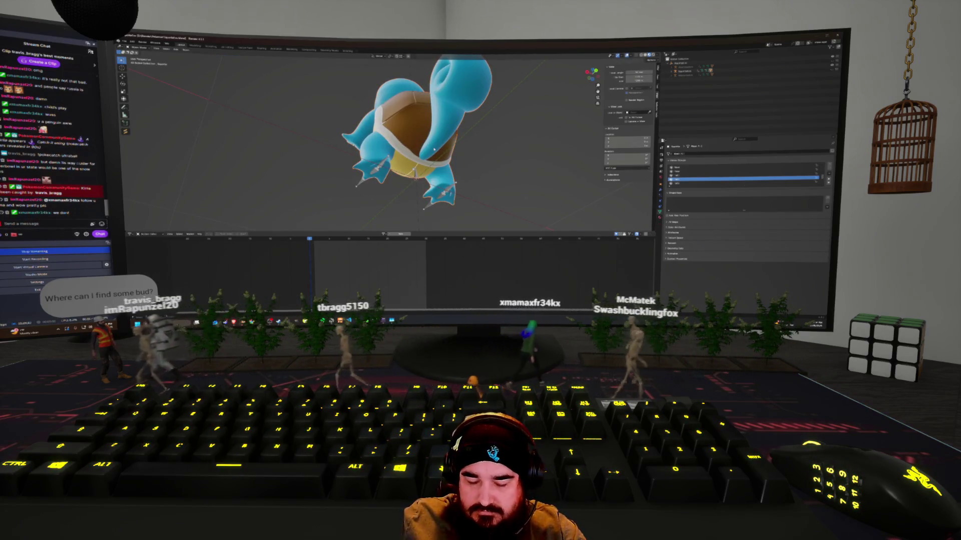
In Edit Mode select the tail, invert to the body, then return to Object Mode and select the armature.
{"action": "key", "text": "ctrl+Tab"}
{"action": "left_click", "coordinate": [465, 148]}
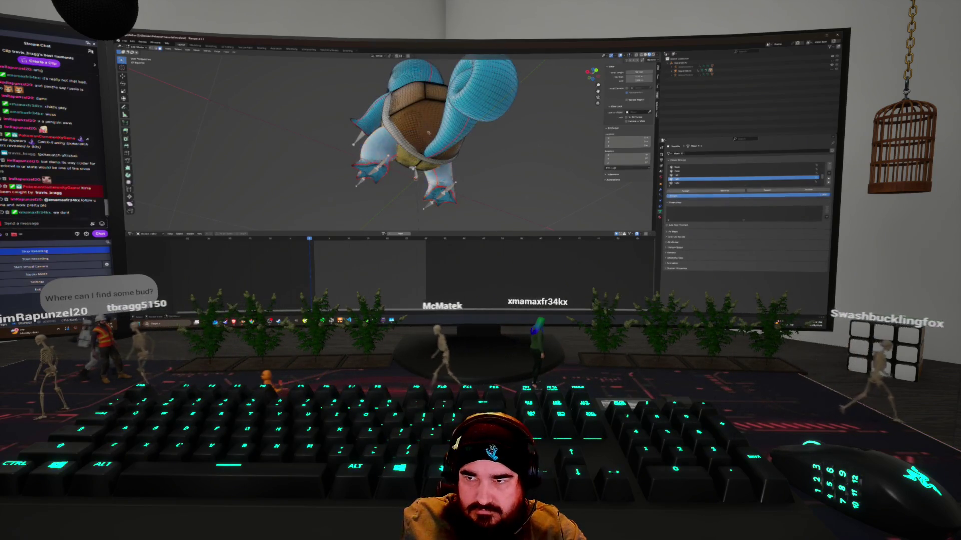
{"action": "key", "text": "l"}
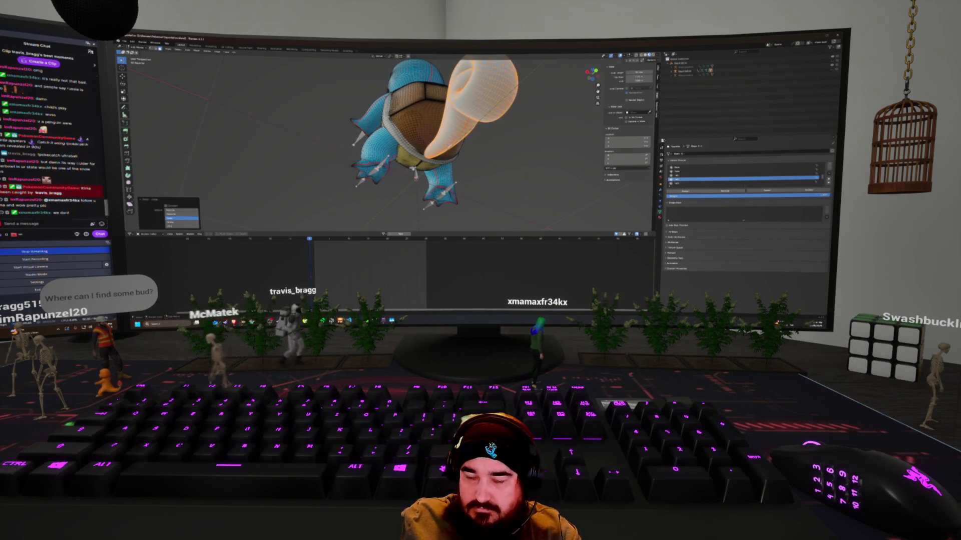
{"action": "key", "text": "ctrl+i"}
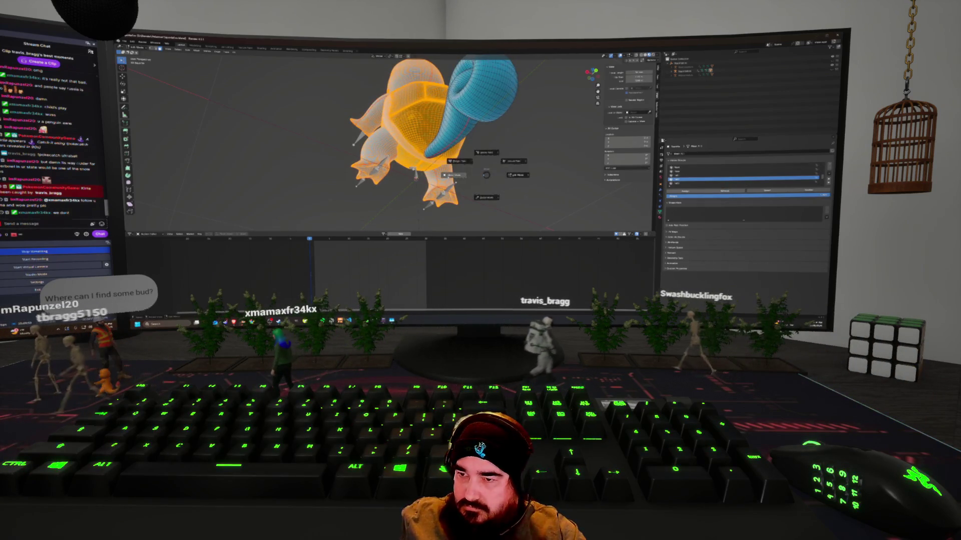
{"action": "key", "text": "Tab"}
{"action": "middle_click_drag", "start_coordinate": [469, 180], "coordinate": [458, 203]}
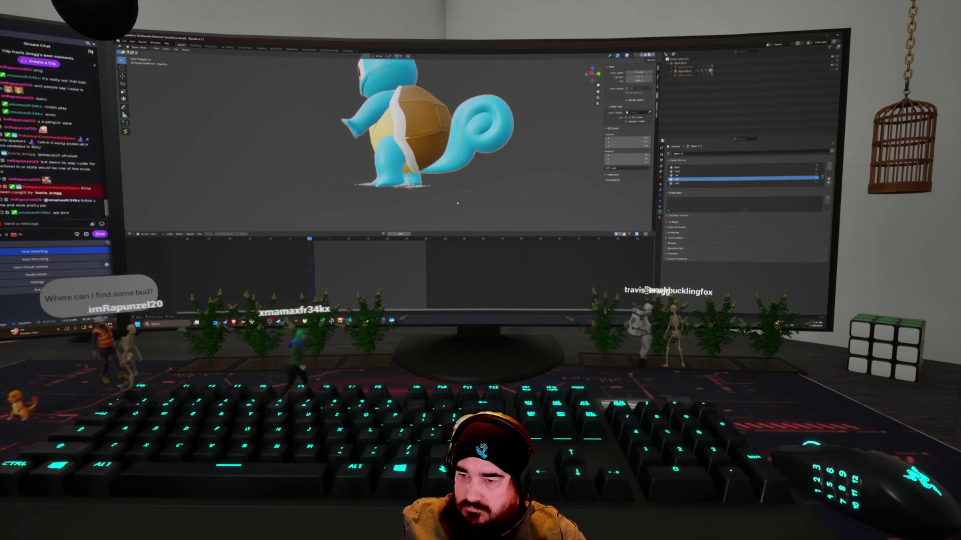
{"action": "left_click", "coordinate": [418, 187]}
{"action": "key", "text": "ctrl+Tab"}
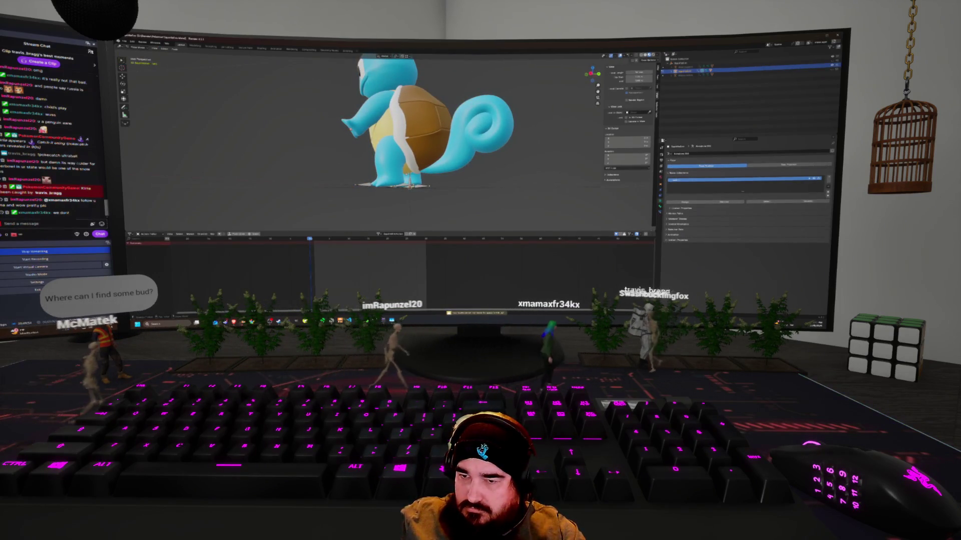
Play the animation and zoom out to watch the jump curl into the shell-ball roll.
{"action": "key", "text": "space"}
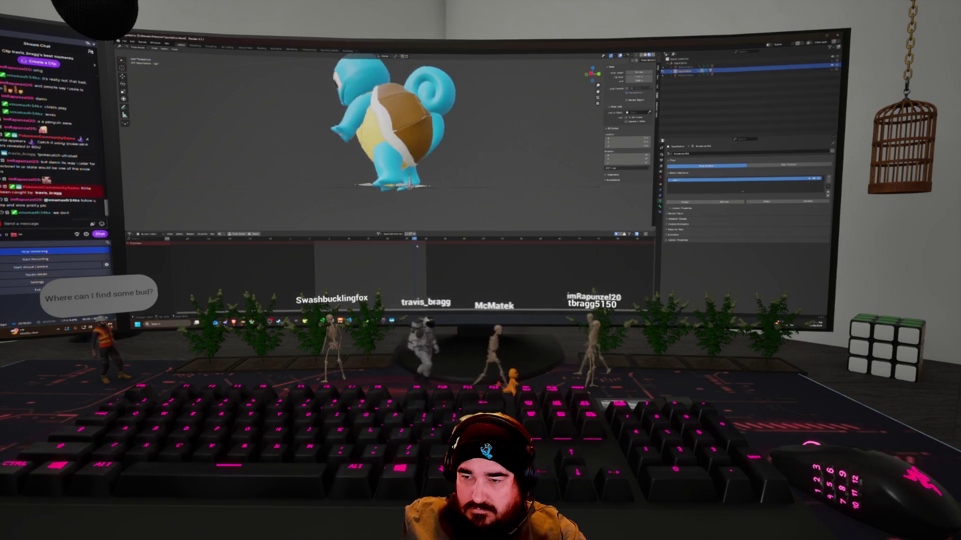
{"action": "middle_click_drag", "start_coordinate": [409, 186], "coordinate": [404, 206]}
{"action": "scroll", "coordinate": [403, 206], "scroll_direction": "down", "scroll_amount": 3}
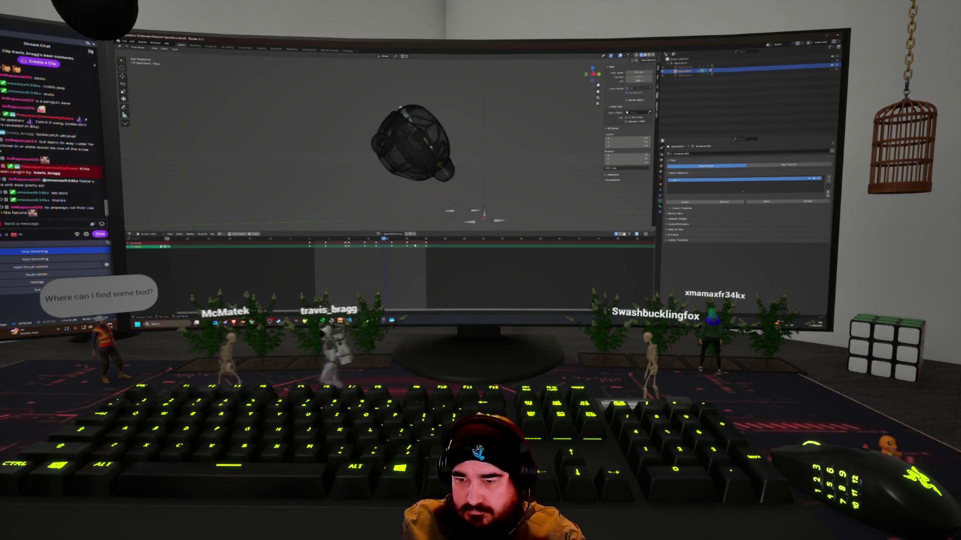
In Right Orthographic view, move the shell-ball Squirtle up along Z.
{"action": "key", "text": "KP_3"}
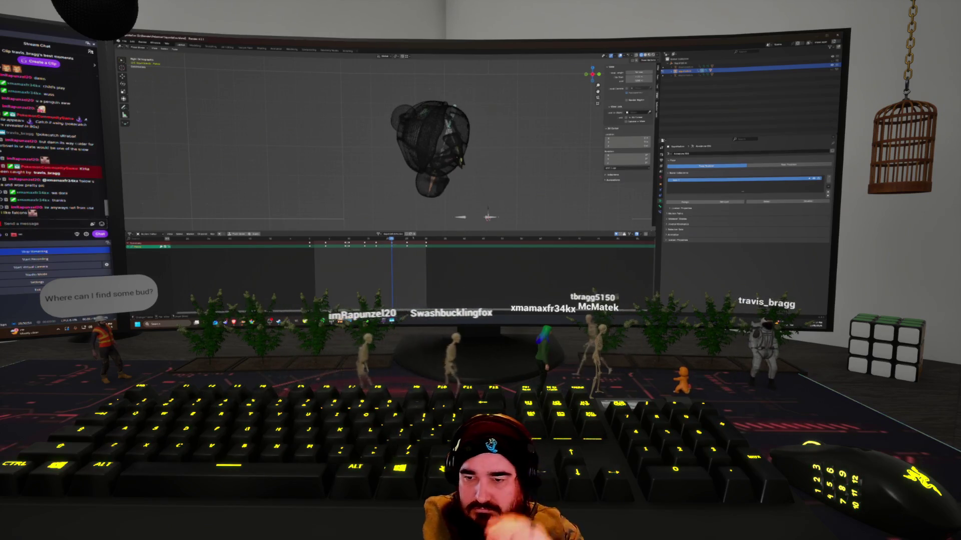
{"action": "key", "text": "g"}
{"action": "key", "text": "z"}
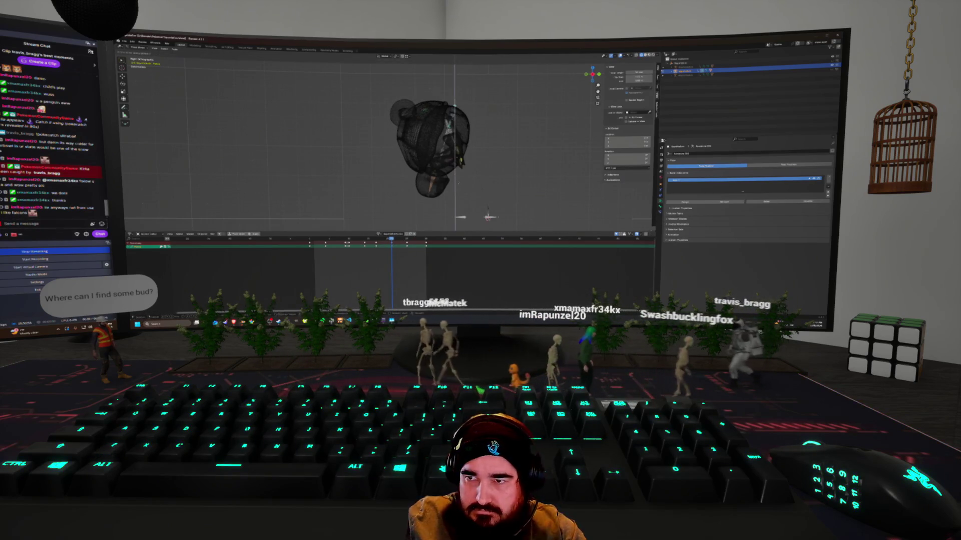
{"action": "key", "text": "Return"}
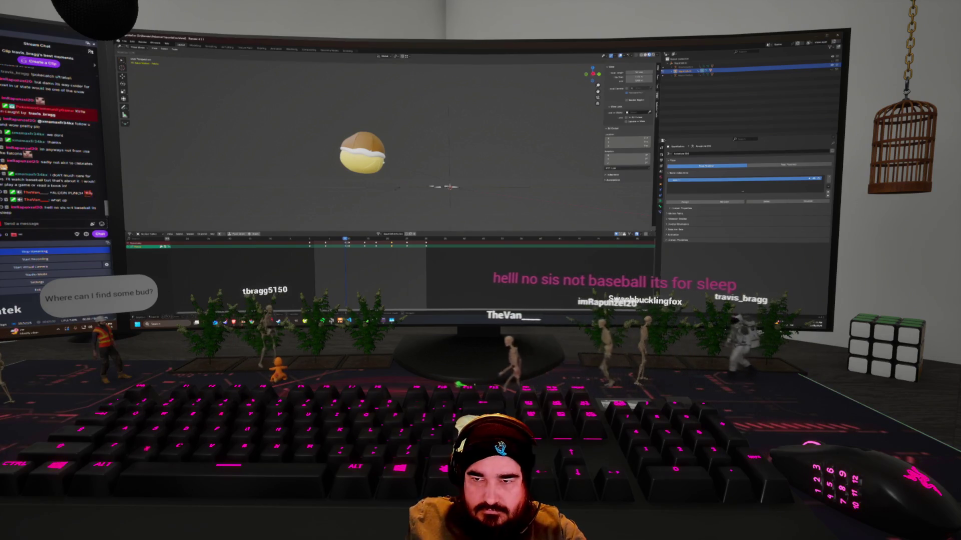
Rotate Squirtle around the X axis into a tumbling pose and play back the roll.
{"action": "key", "text": "r"}
{"action": "key", "text": "x"}
{"action": "key", "text": "Return"}
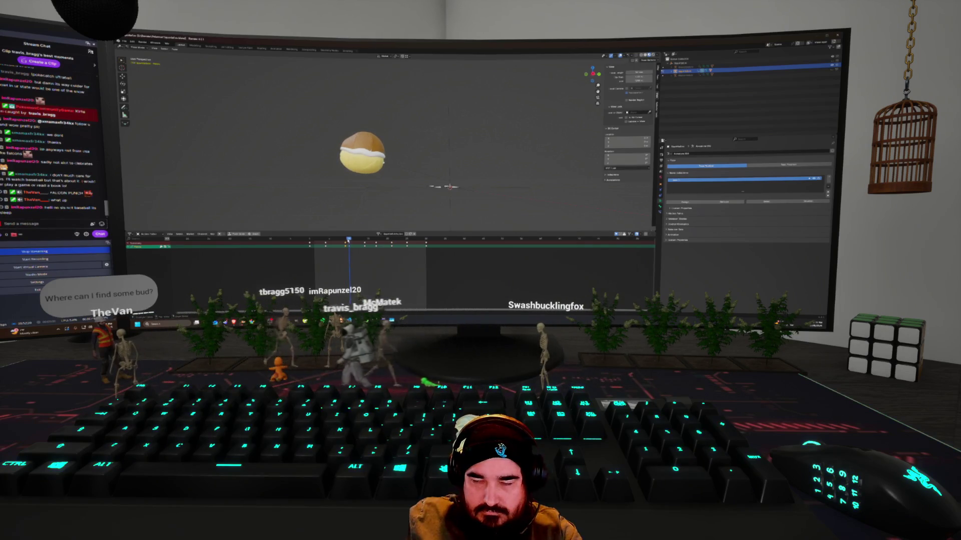
{"action": "key", "text": "space"}
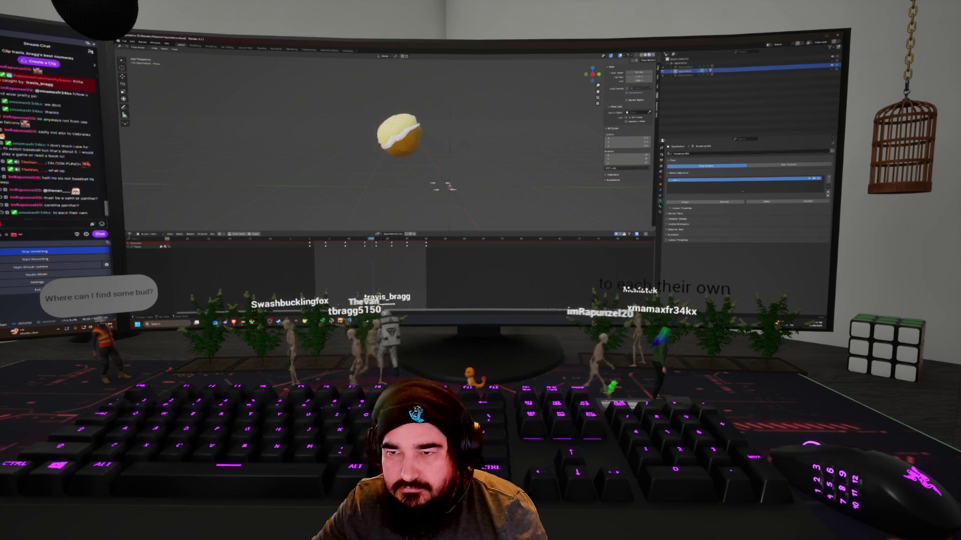
Adjust the keyframes, raise Squirtle slightly, and play the jump back again.
{"action": "key", "text": "g"}
{"action": "key", "text": "Escape"}
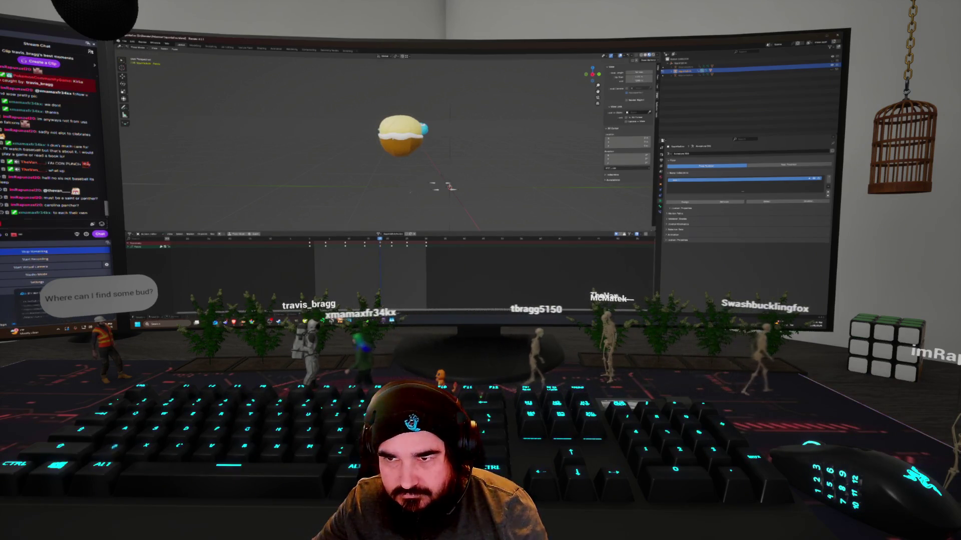
{"action": "key", "text": "g"}
{"action": "key", "text": "Return"}
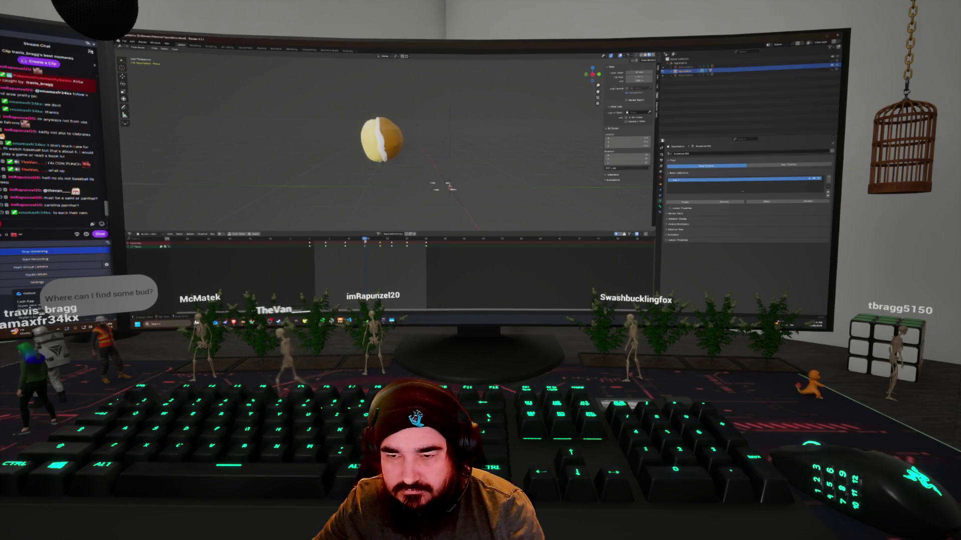
{"action": "key", "text": "space"}
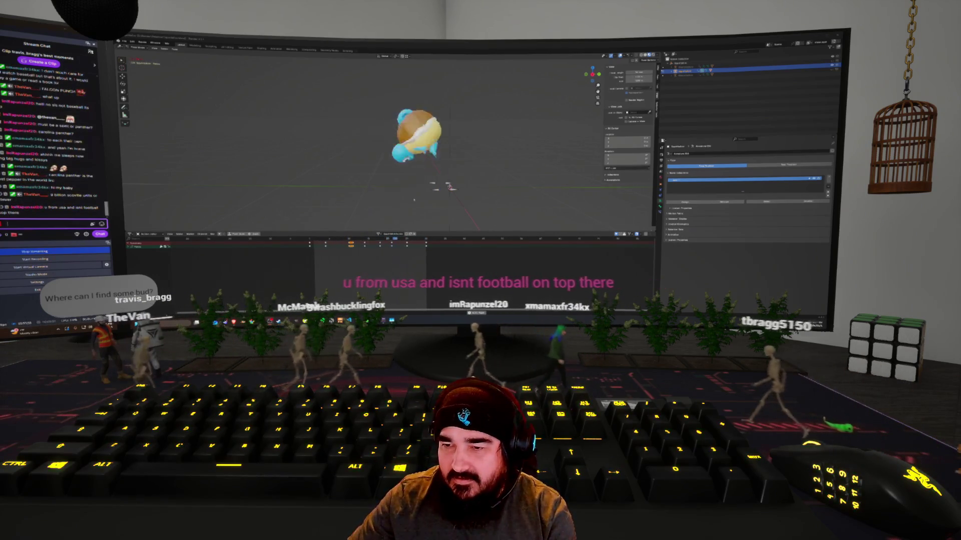
{"action": "left_click", "coordinate": [400, 221]}
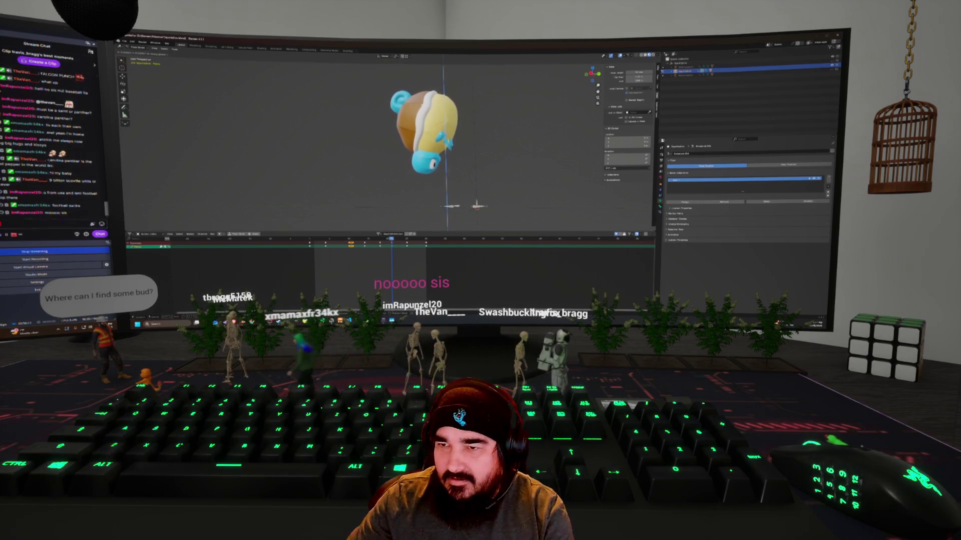
Confirm the adjusted fin pose, deselect all keys, and play back the jump.
{"action": "left_click", "coordinate": [449, 172]}
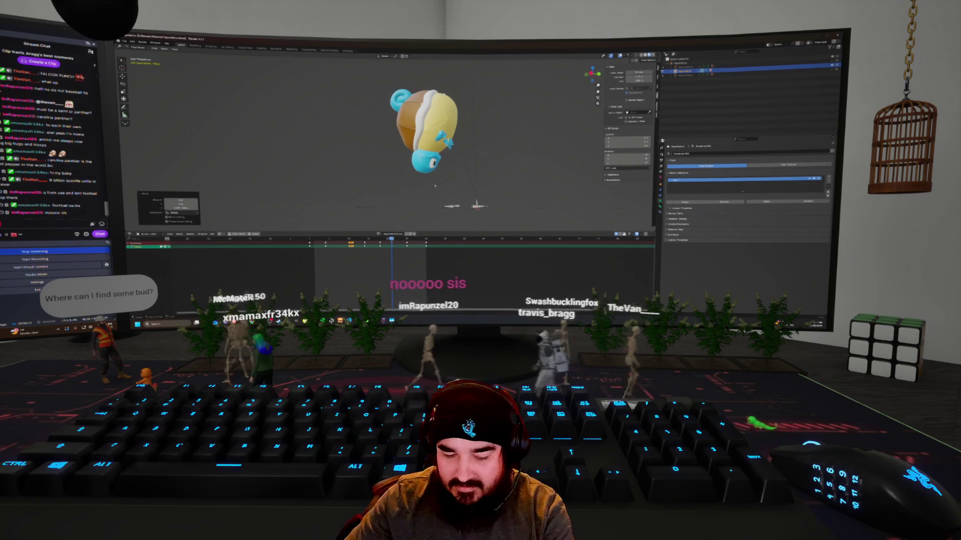
{"action": "key", "text": "alt+a"}
{"action": "key", "text": "space"}
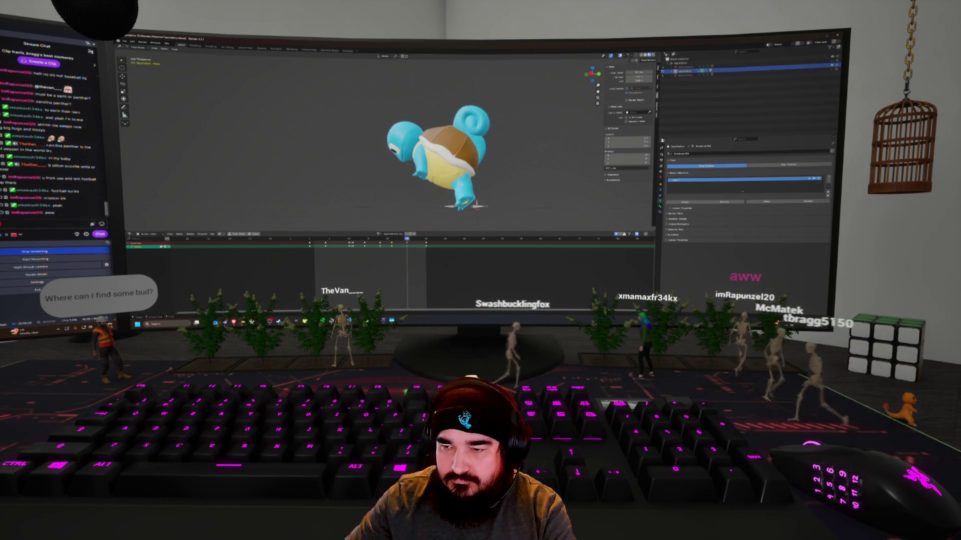
Paste the standing pose at the current frame, key it, and play the shell roll.
{"action": "key", "text": "ctrl+shift+v"}
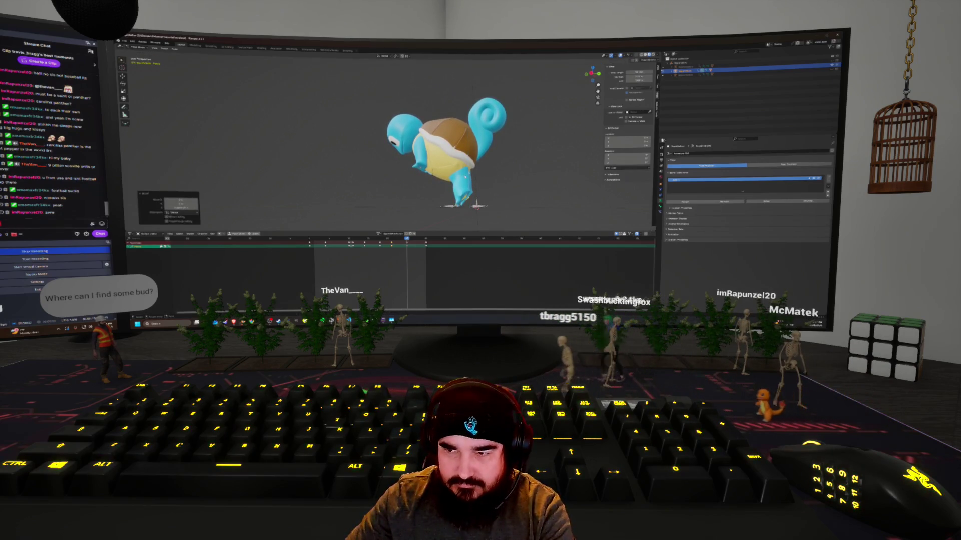
{"action": "key", "text": "i"}
{"action": "key", "text": "space"}
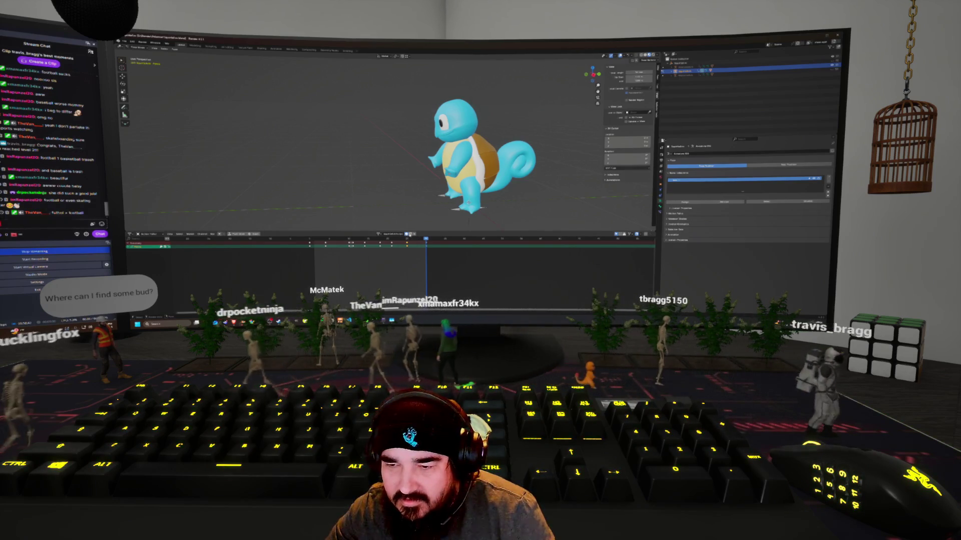
Return to the previous keyframe and expand all animated bone channels.
{"action": "left_click", "coordinate": [325, 238]}
{"action": "key", "text": "Down"}
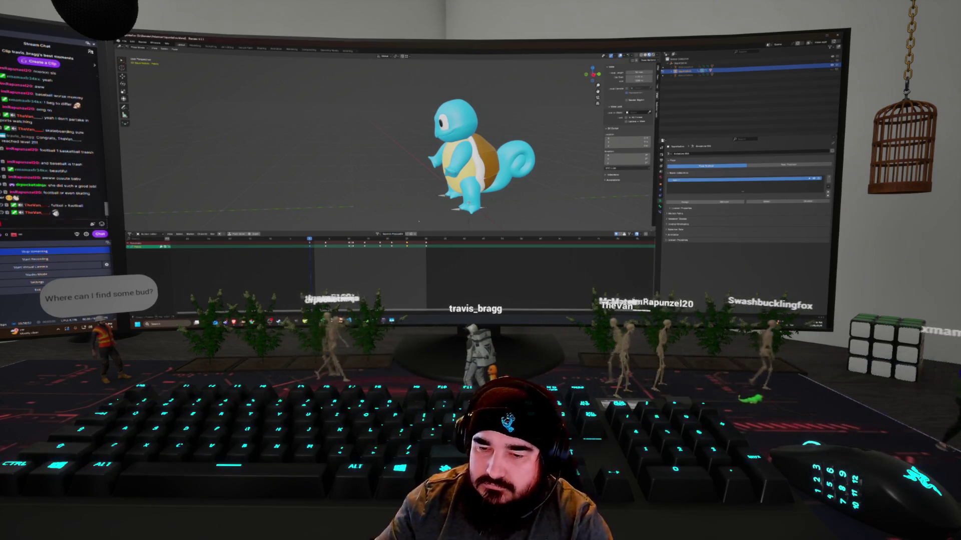
{"action": "key", "text": "ctrl+KP_Add"}
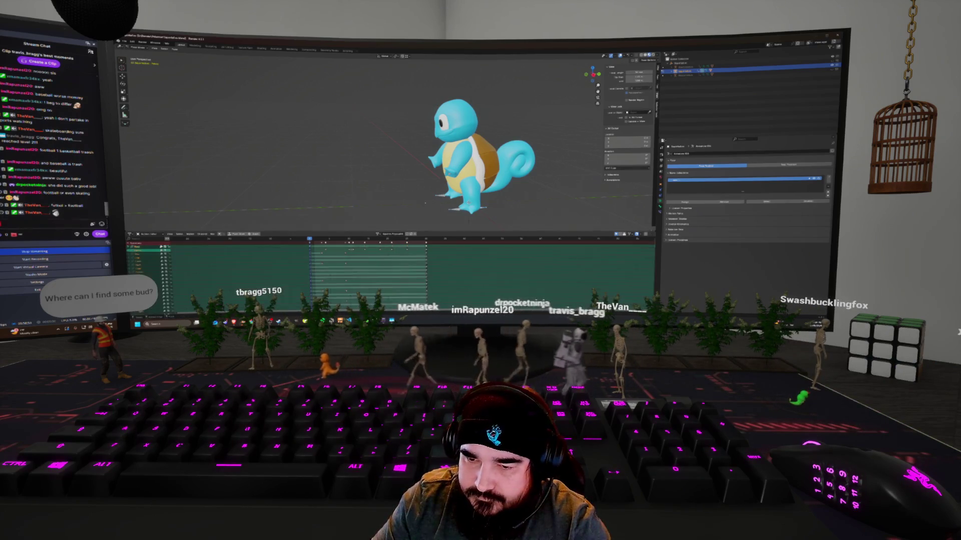
Select all keyframes in the Action Editor, play from the standing pose, then move to an earlier frame.
{"action": "key", "text": "a"}
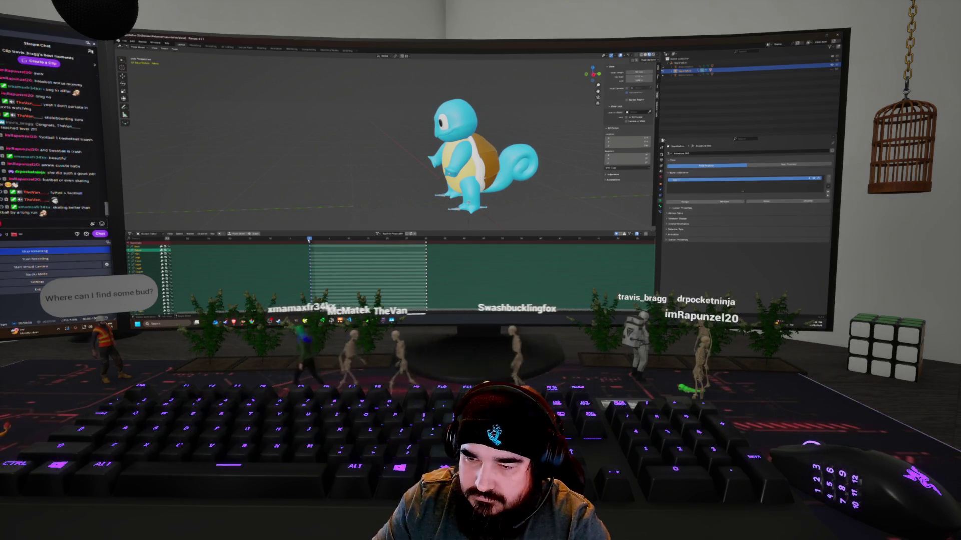
{"action": "key", "text": "space"}
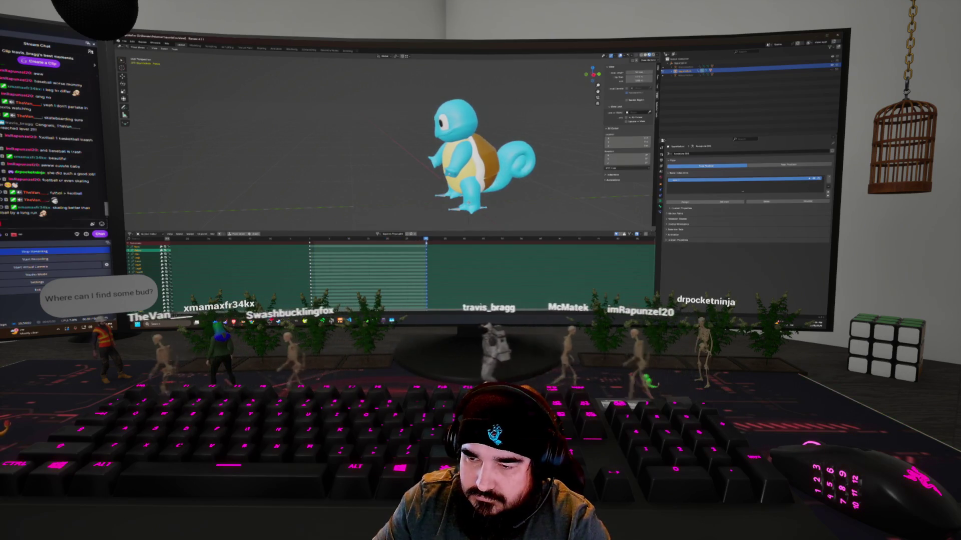
{"action": "key", "text": "Delete"}
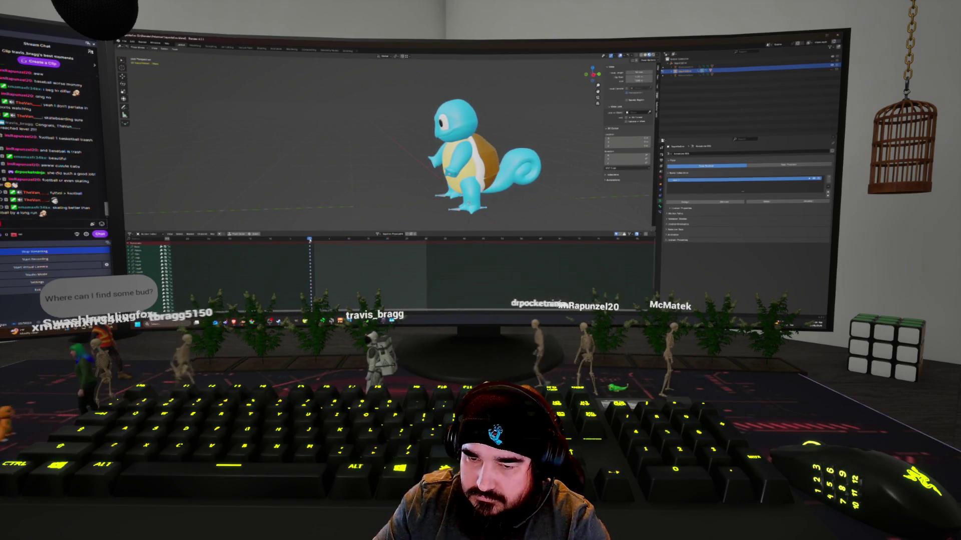
{"action": "key", "text": "a"}
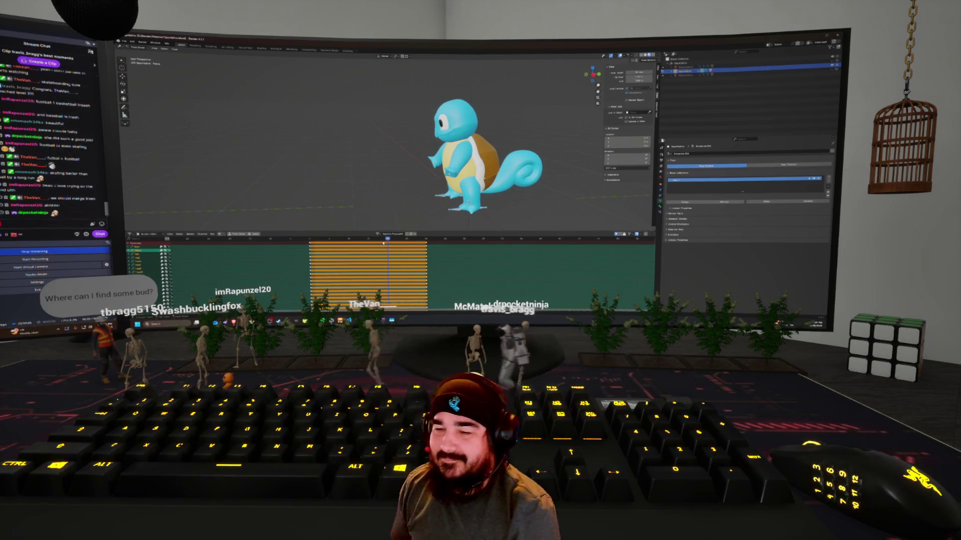
{"action": "left_click", "coordinate": [347, 239]}
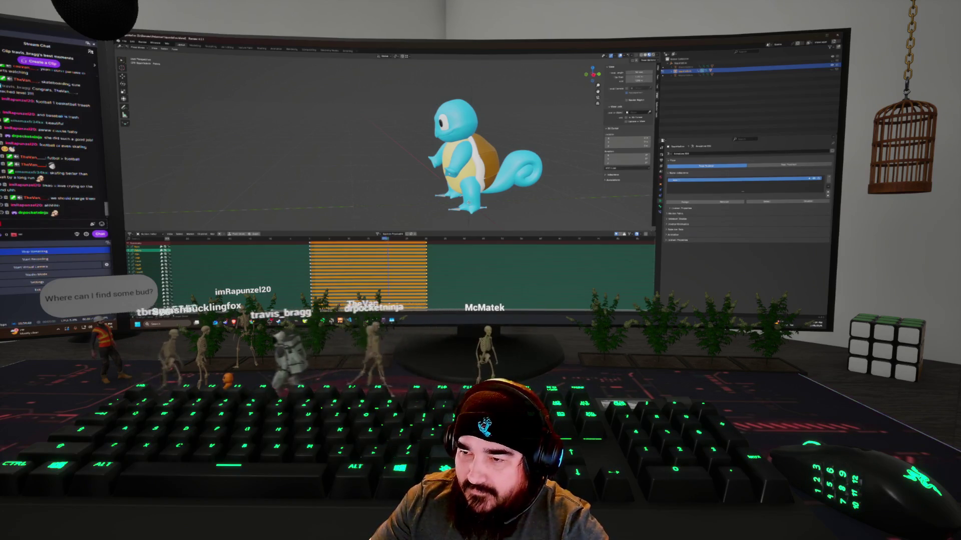
Step forward a frame and confirm the pose rotation, viewing Squirtle from a three-quarter angle.
{"action": "key", "text": "Right"}
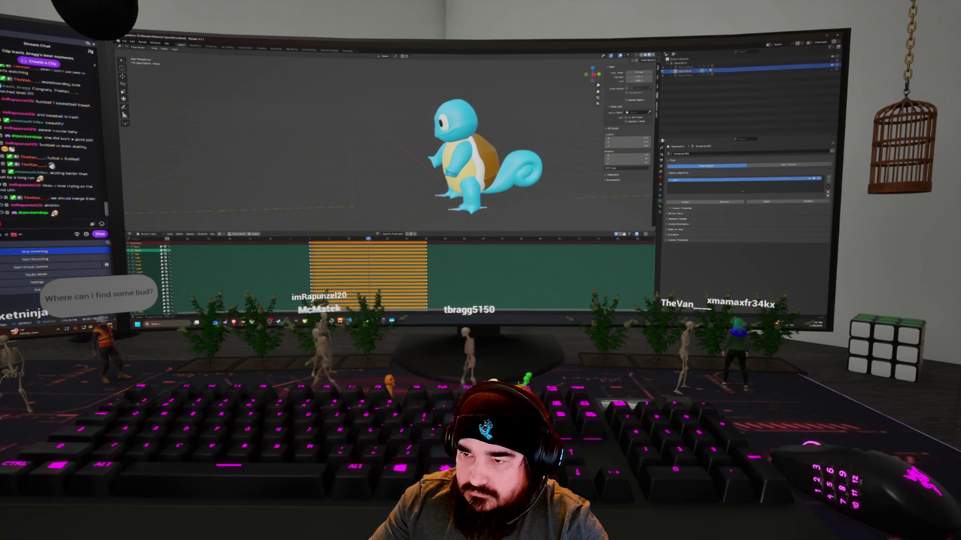
{"action": "scroll", "coordinate": [485, 150], "scroll_direction": "up", "scroll_amount": 3}
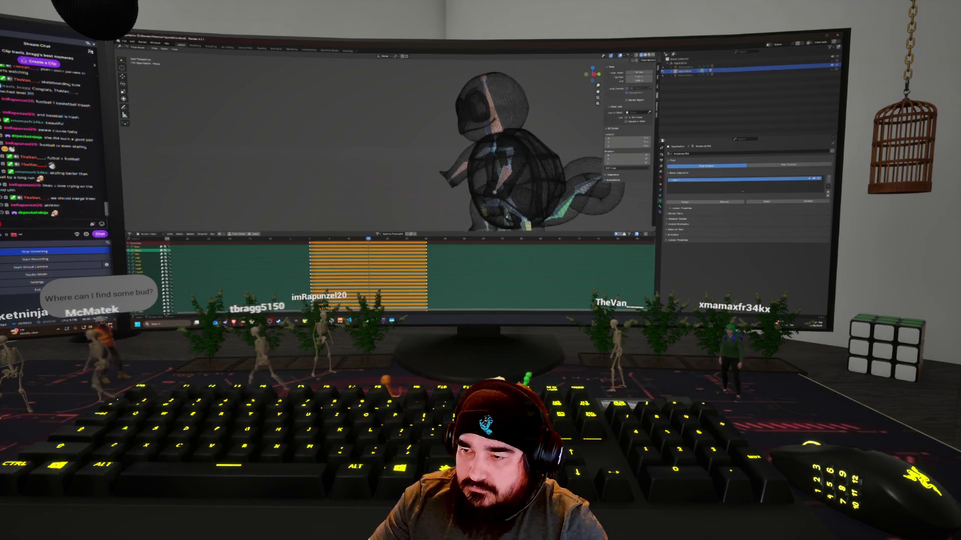
{"action": "middle_click_drag", "start_coordinate": [500, 150], "coordinate": [440, 150]}
{"action": "middle_click_drag", "start_coordinate": [486, 207], "coordinate": [478, 220]}
{"action": "left_click", "coordinate": [439, 204]}
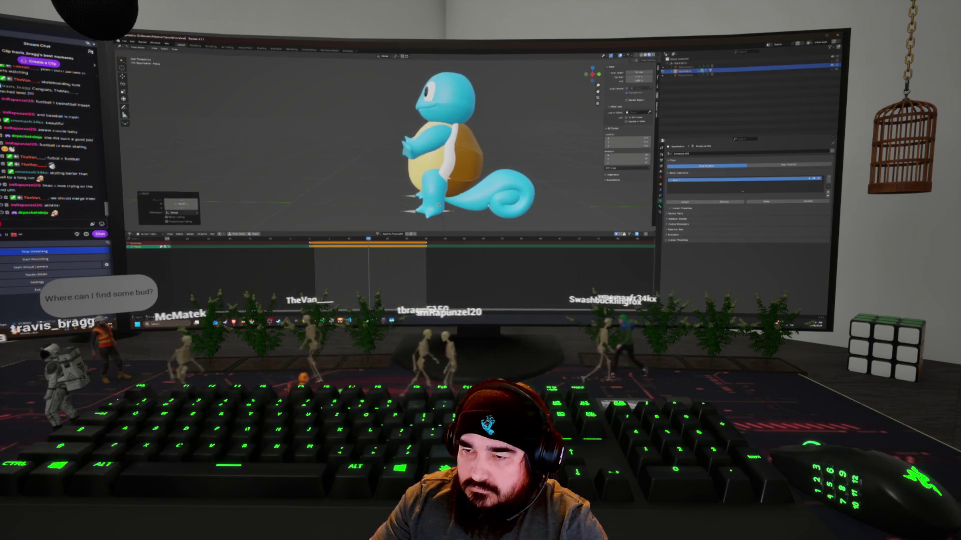
{"action": "mouse_move", "coordinate": [488, 205]}
{"action": "middle_mouse_down"}
{"action": "mouse_move", "coordinate": [500, 211]}
{"action": "mouse_move", "coordinate": [493, 208]}
{"action": "middle_mouse_up"}
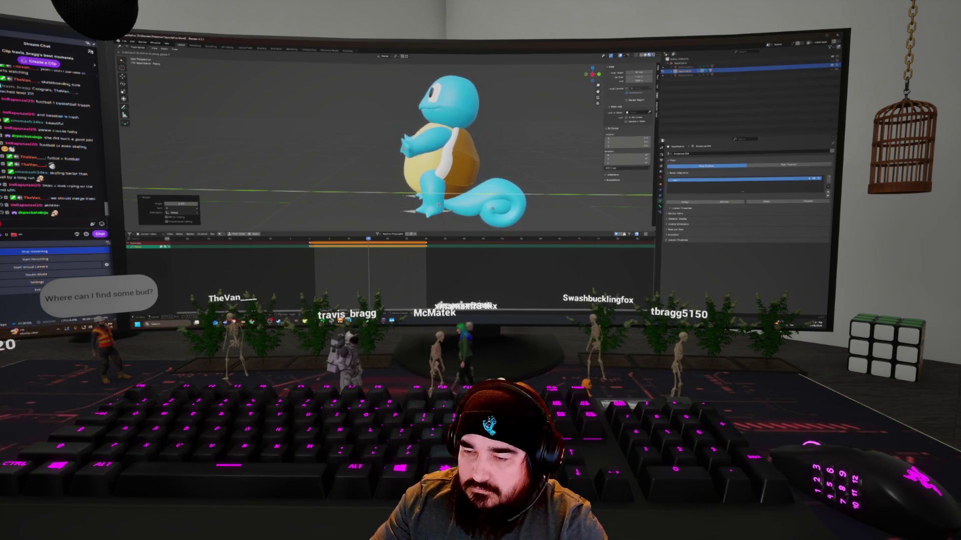
Jump to the first keyframe, step to the next one, and play back the motion.
{"action": "key", "text": "i"}
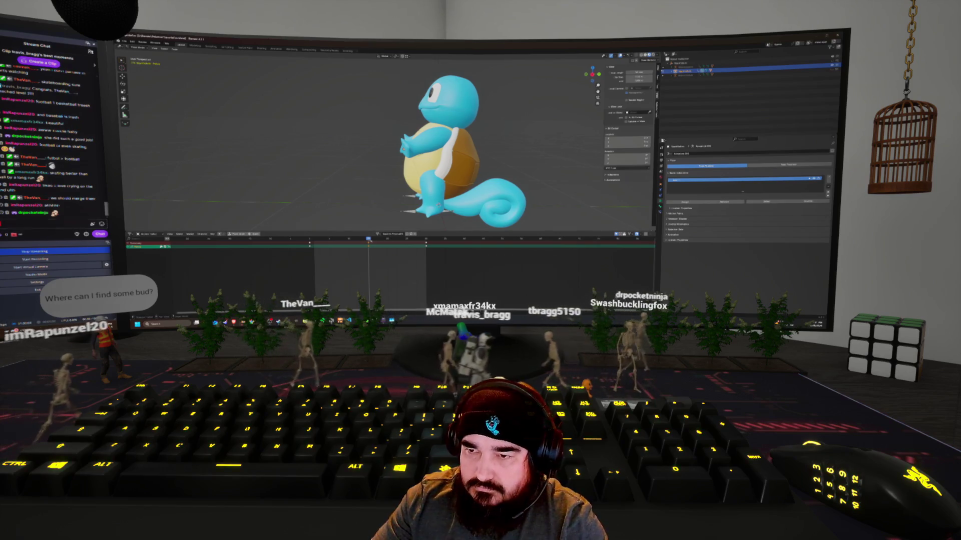
{"action": "key", "text": "shift+Left"}
{"action": "key", "text": "Up"}
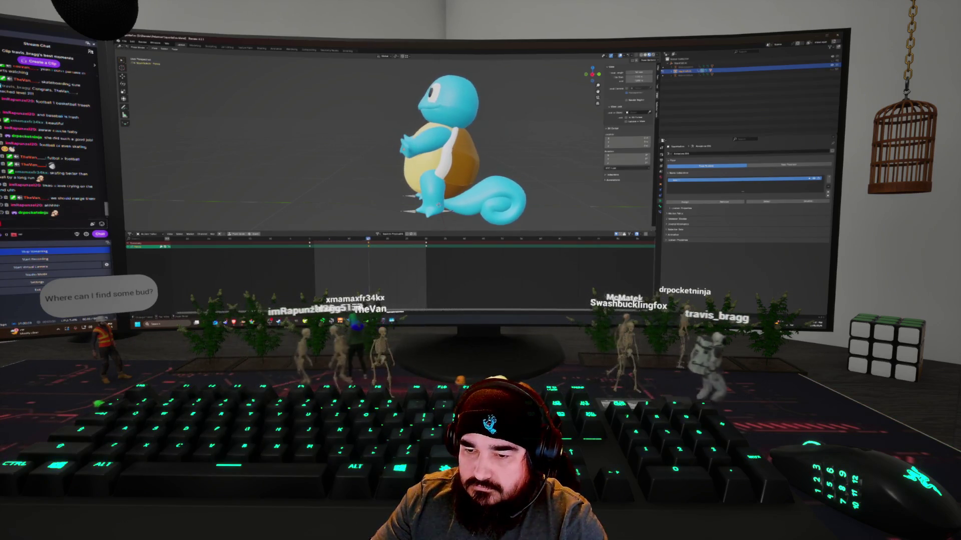
{"action": "key", "text": "space"}
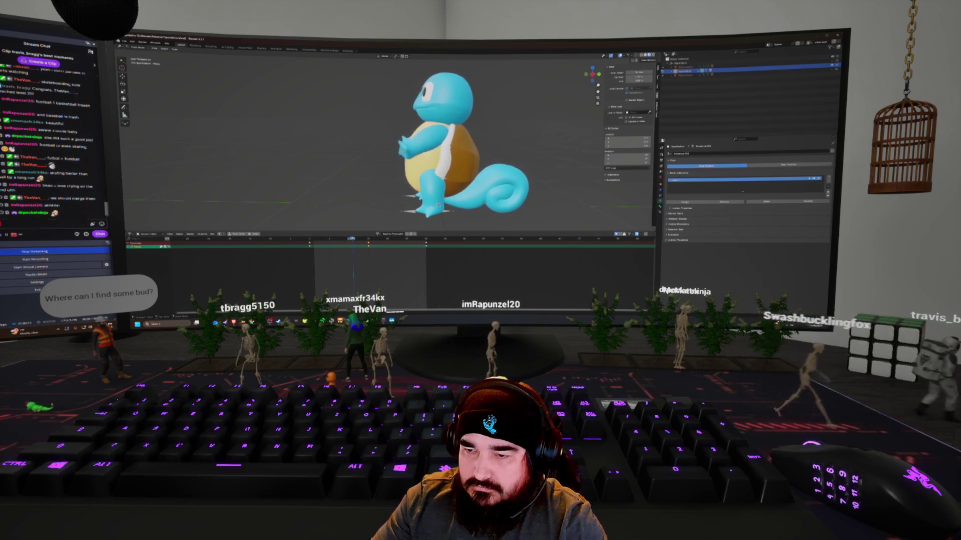
{"action": "scroll", "coordinate": [438, 204], "scroll_direction": "down", "scroll_amount": 3}
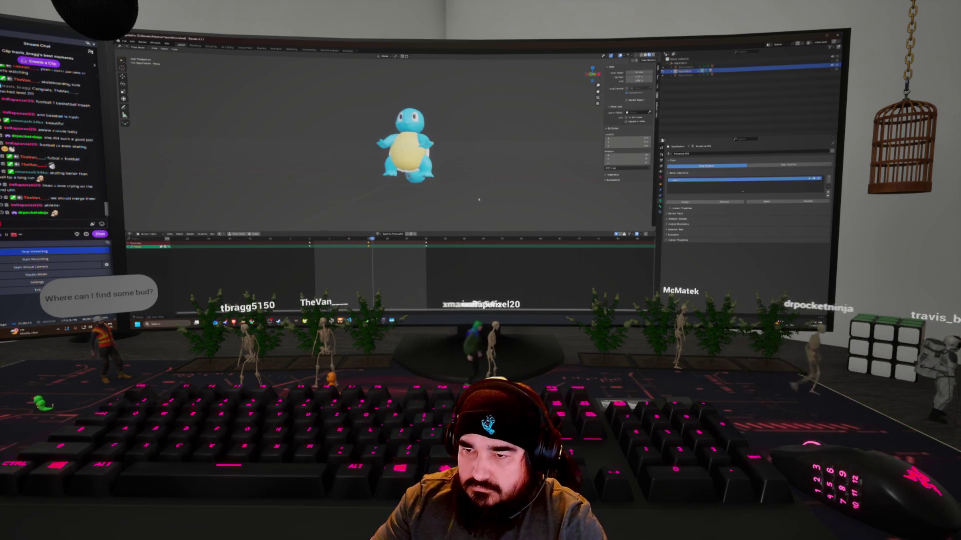
Rotate the pose slightly around the Z axis and view it from the front and in perspective.
{"action": "key", "text": "r"}
{"action": "key", "text": "z"}
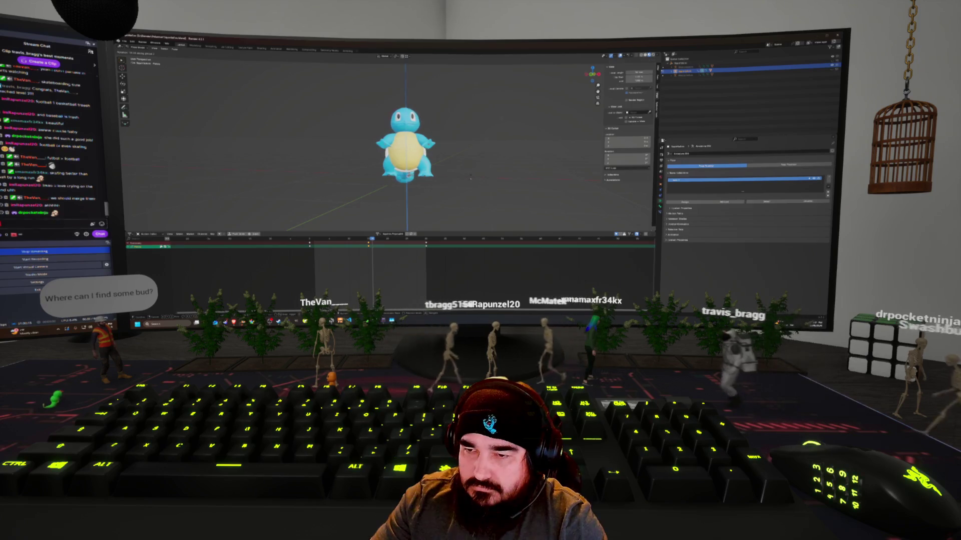
{"action": "key", "text": "Return"}
{"action": "key", "text": "KP_1"}
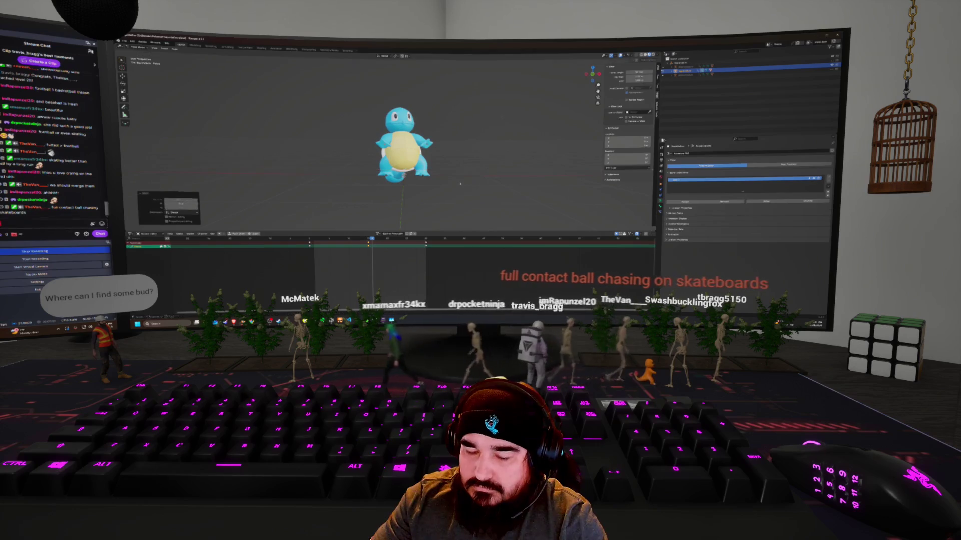
{"action": "middle_click_drag", "start_coordinate": [390, 150], "coordinate": [425, 130]}
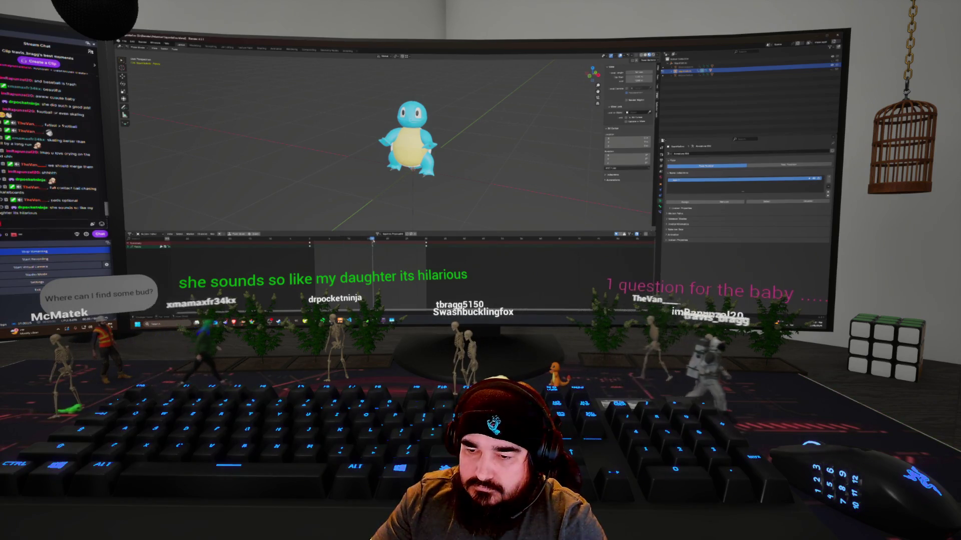
Show the Action Editor in place of the timeline and move to an earlier frame.
{"action": "left_click", "coordinate": [329, 239]}
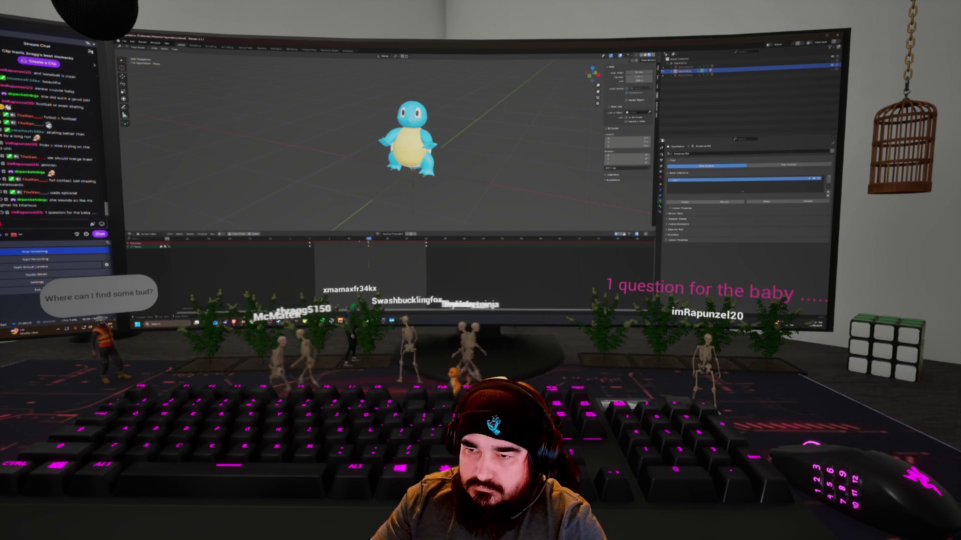
{"action": "left_click", "coordinate": [337, 238]}
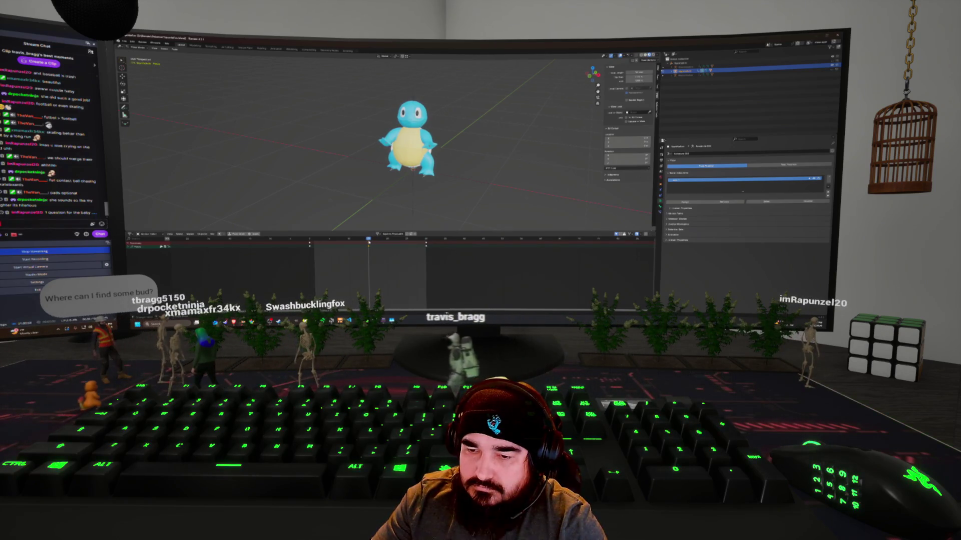
{"action": "mouse_move", "coordinate": [411, 150]}
{"action": "middle_mouse_down"}
{"action": "mouse_move", "coordinate": [466, 130]}
{"action": "mouse_move", "coordinate": [391, 156]}
{"action": "middle_mouse_up"}
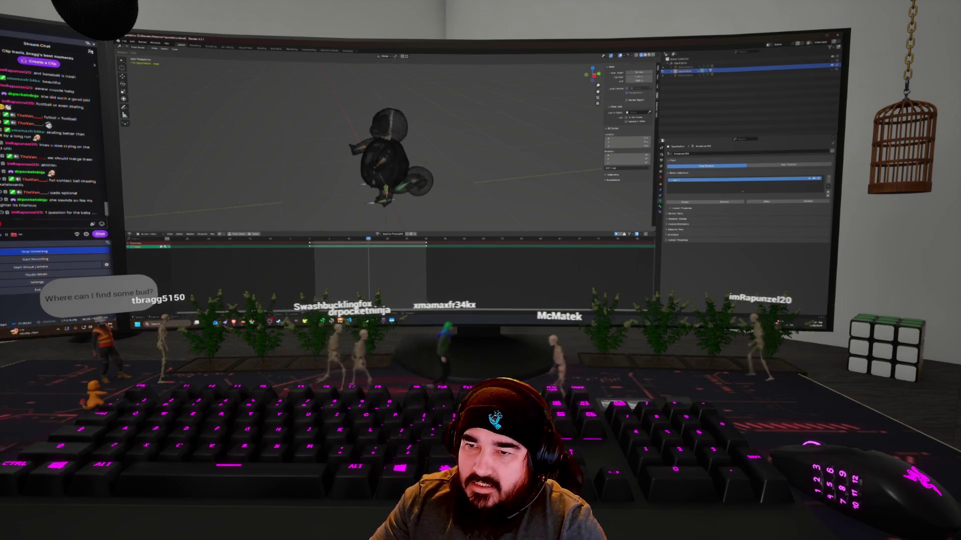
Tilt Squirtle's head bone and check it from the front and from above.
{"action": "key", "text": "r"}
{"action": "key", "text": "KP_1"}
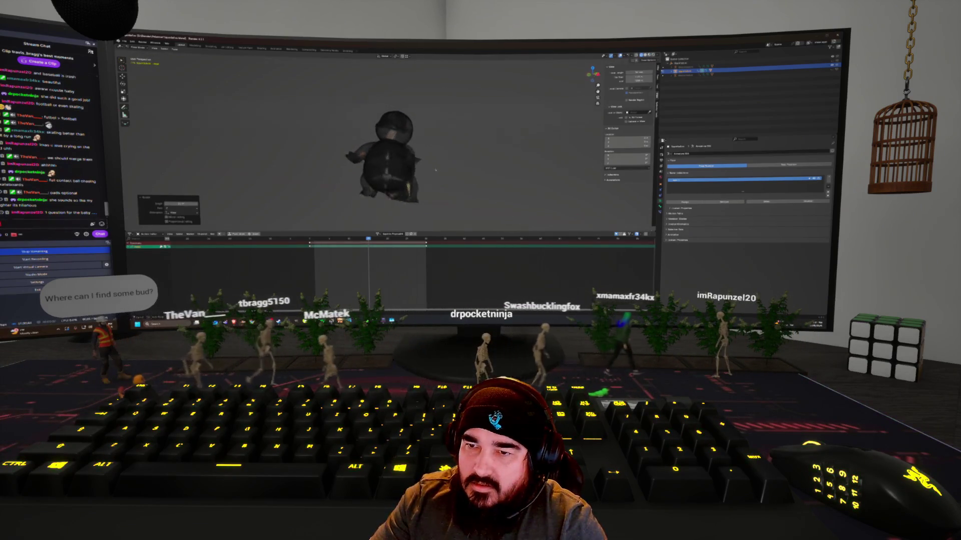
{"action": "key", "text": "Return"}
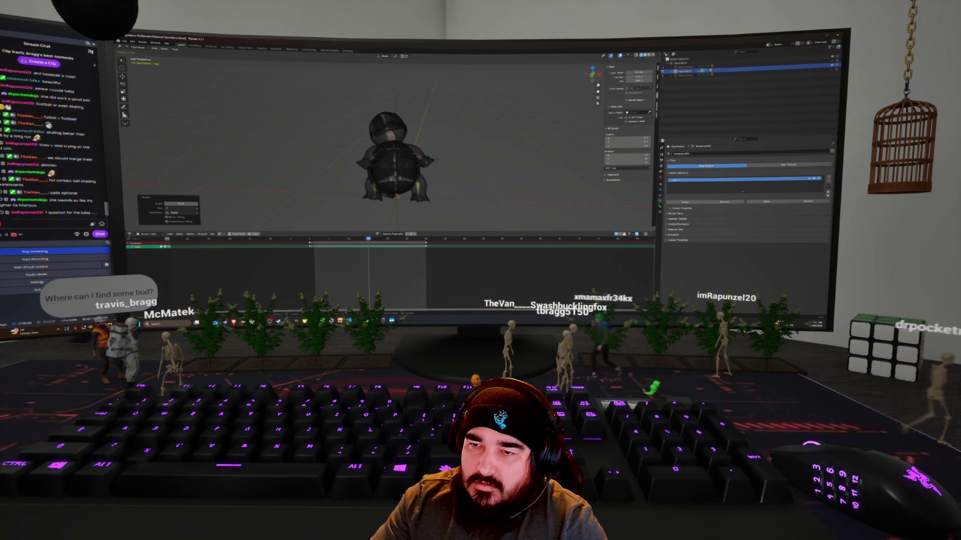
{"action": "mouse_move", "coordinate": [433, 173]}
{"action": "middle_mouse_down"}
{"action": "mouse_move", "coordinate": [461, 167]}
{"action": "mouse_move", "coordinate": [367, 209]}
{"action": "middle_mouse_up"}
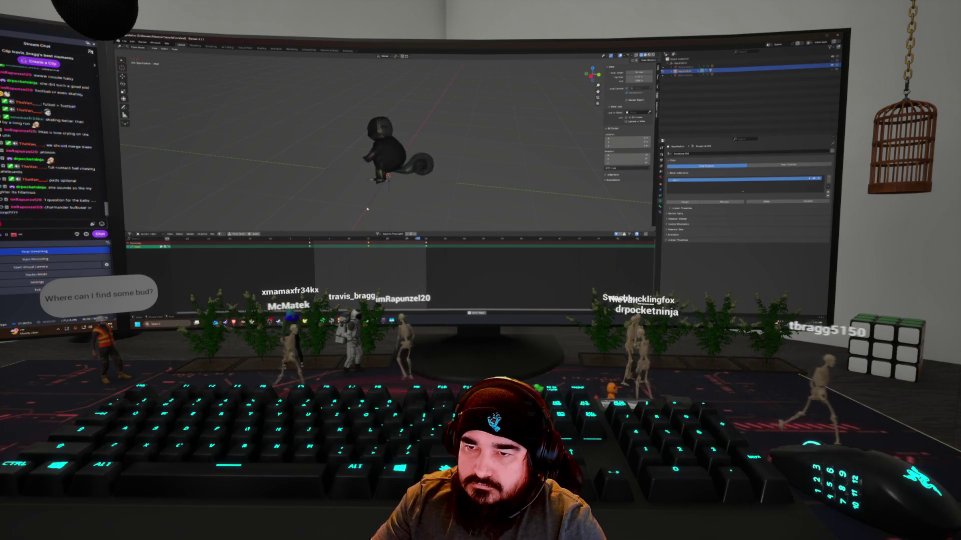
{"action": "middle_click_drag", "start_coordinate": [388, 150], "coordinate": [365, 186]}
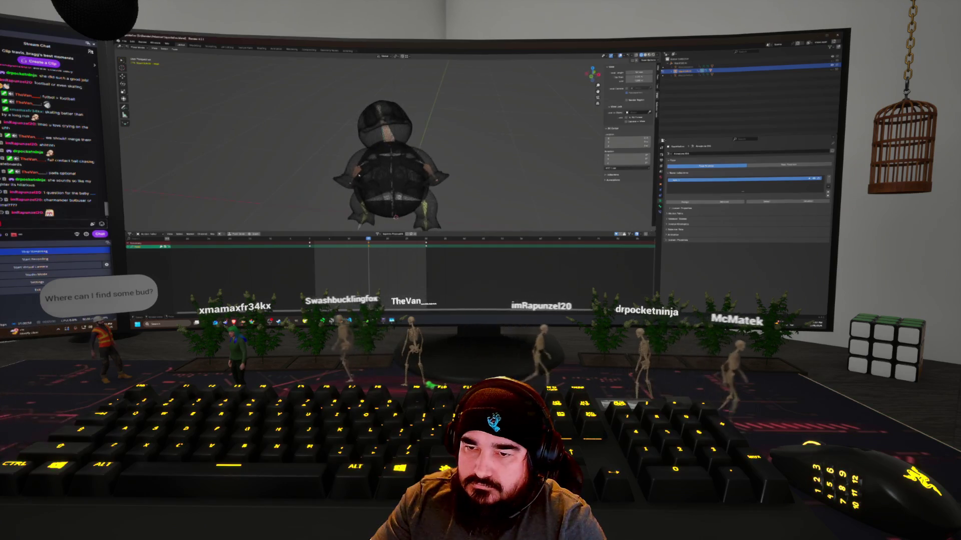
Undo the last changes and twist a bone around its local Z axis, checking from behind.
{"action": "key", "text": "ctrl+z"}
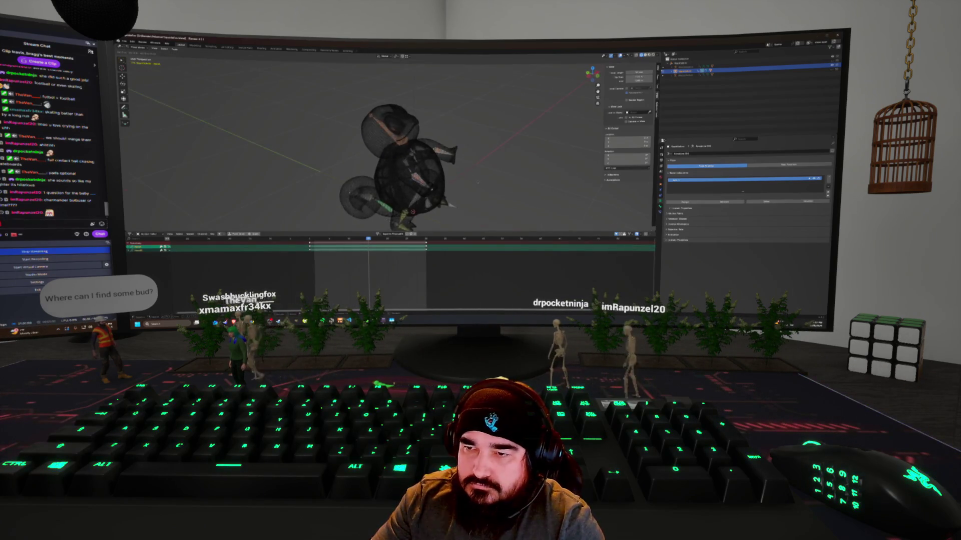
{"action": "middle_click_drag", "start_coordinate": [391, 150], "coordinate": [381, 165]}
{"action": "key", "text": "ctrl+z"}
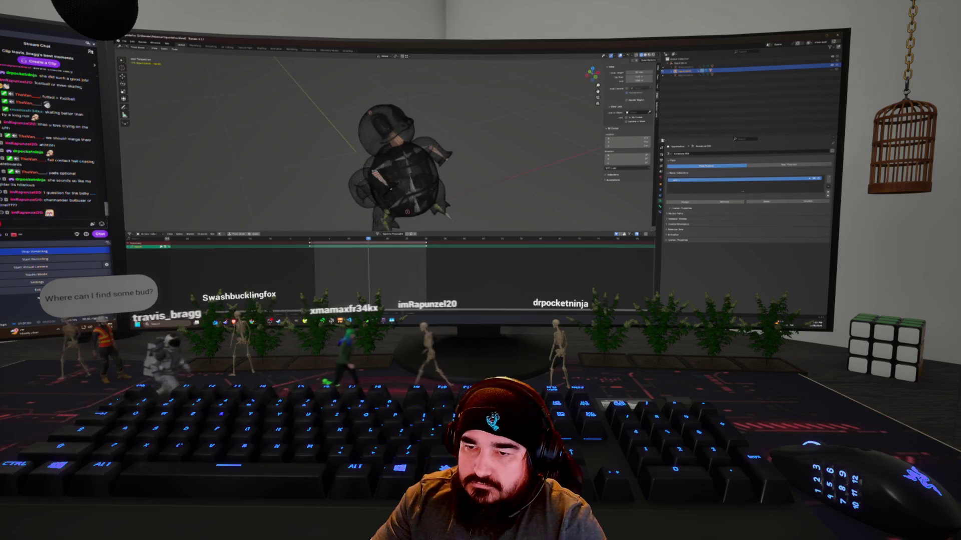
{"action": "key", "text": "z"}
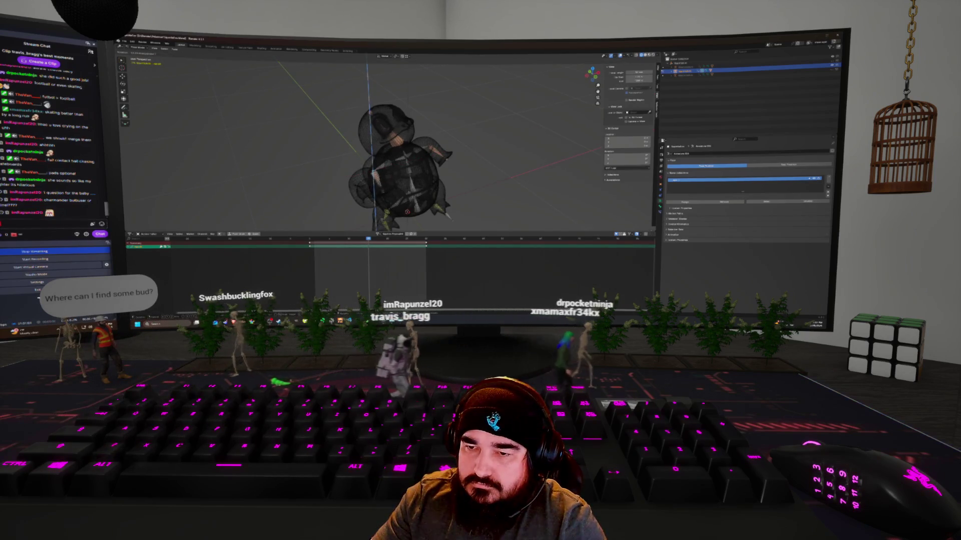
{"action": "key", "text": "z"}
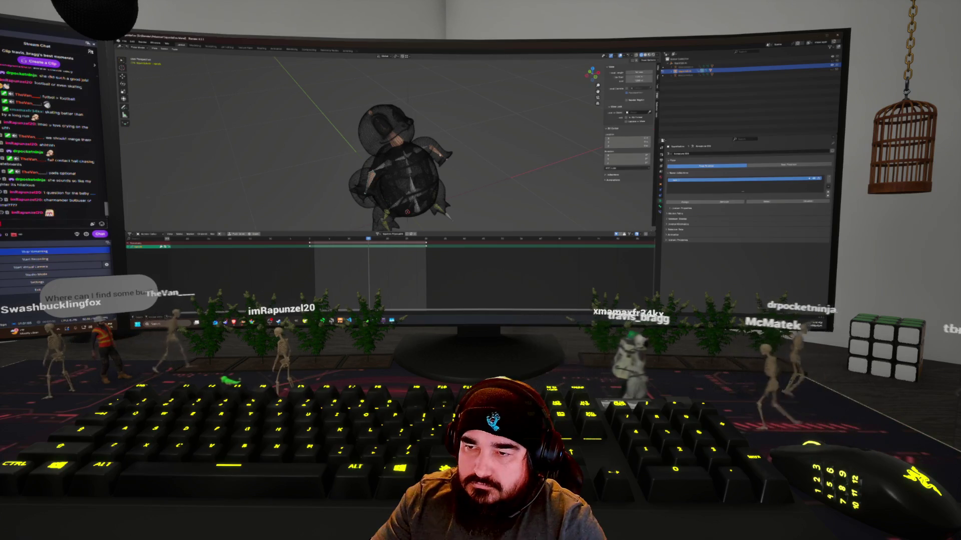
{"action": "key", "text": "Return"}
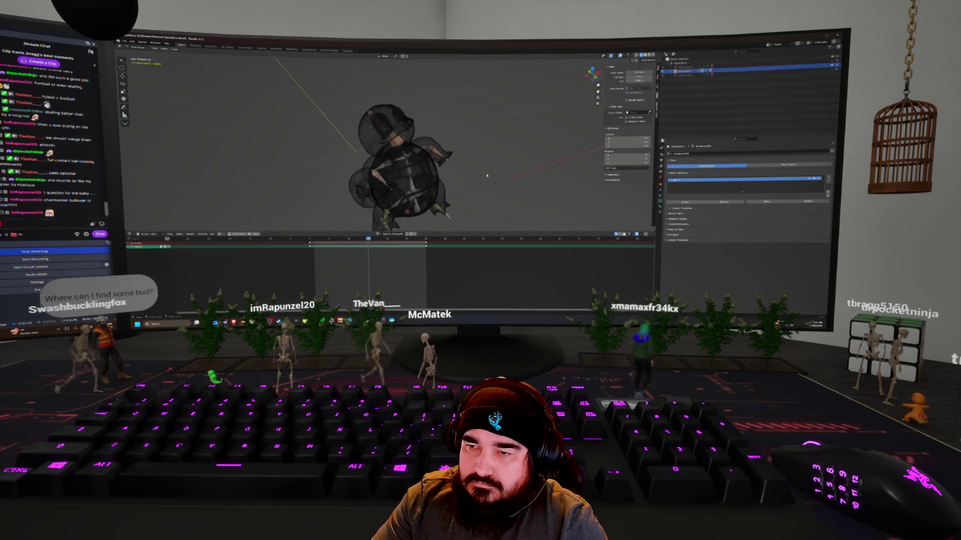
{"action": "middle_click_drag", "start_coordinate": [487, 176], "coordinate": [410, 175]}
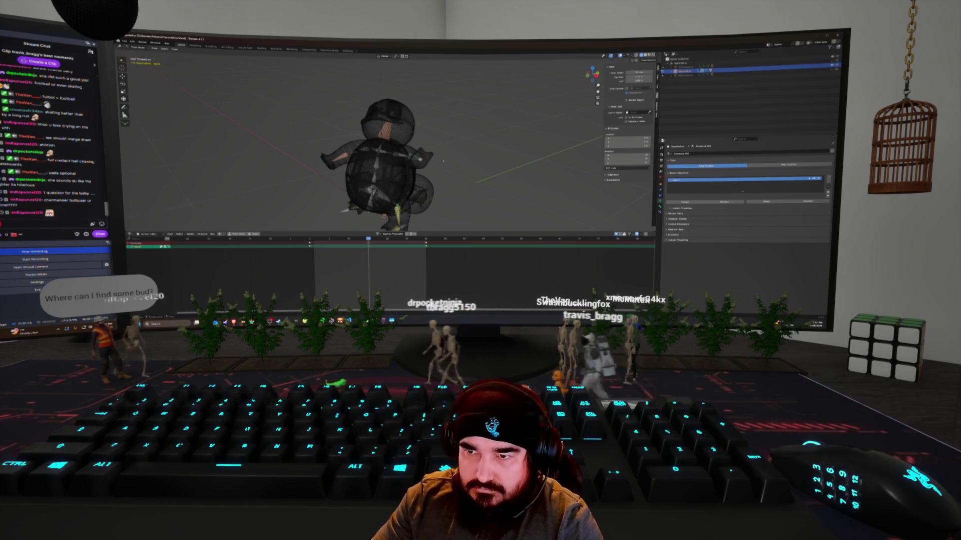
{"action": "middle_click_drag", "start_coordinate": [411, 175], "coordinate": [381, 176]}
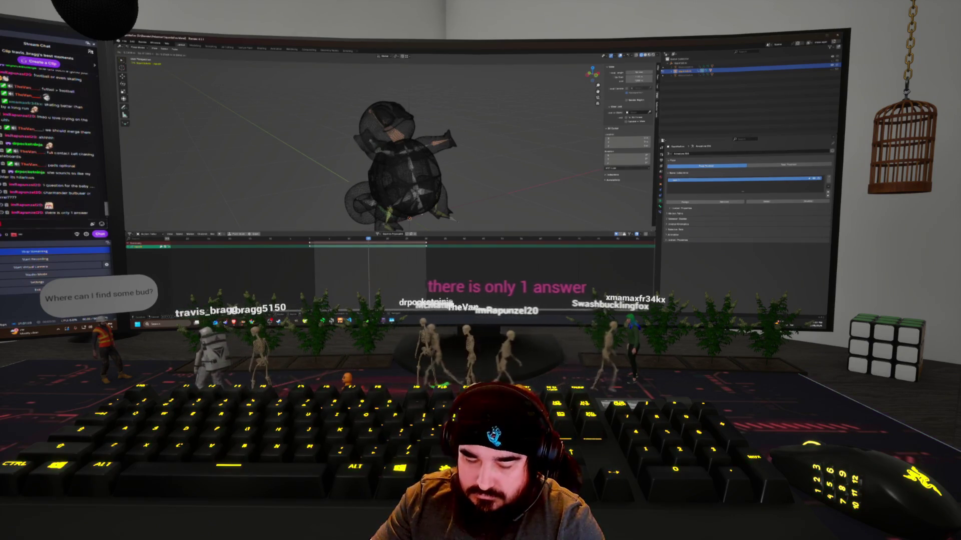
Play back the new pose with see-through shading on and confirm the final pose change.
{"action": "key", "text": "space"}
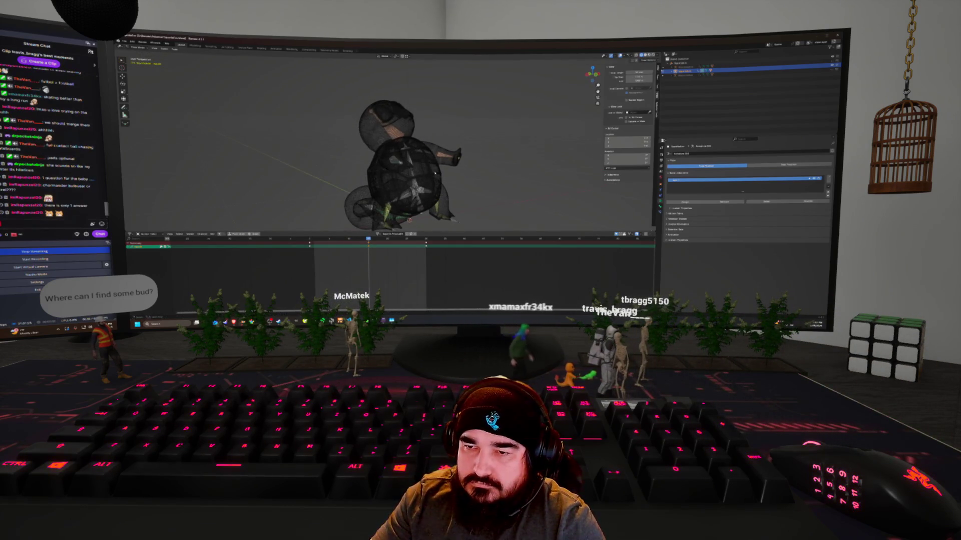
{"action": "key", "text": "alt+z"}
{"action": "key", "text": "KP_8"}
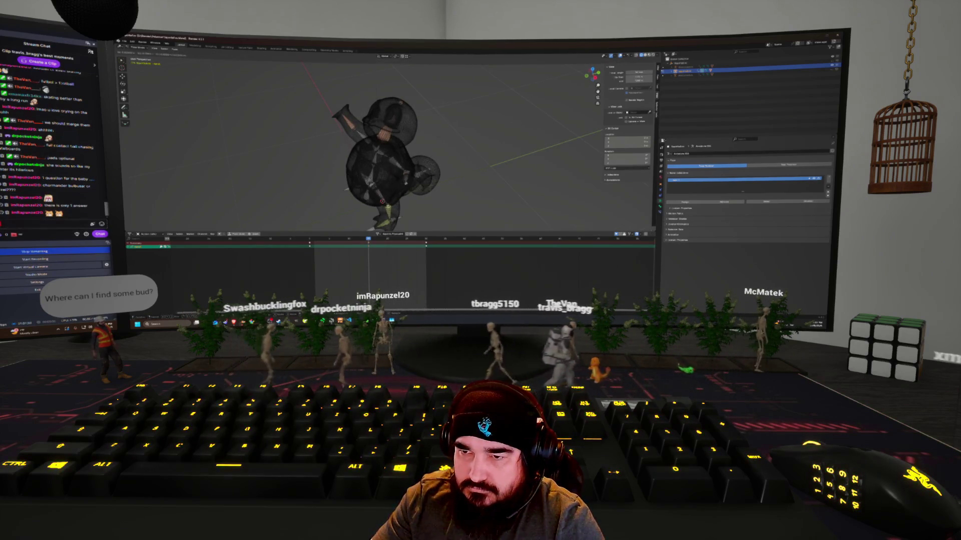
{"action": "left_click", "coordinate": [458, 184]}
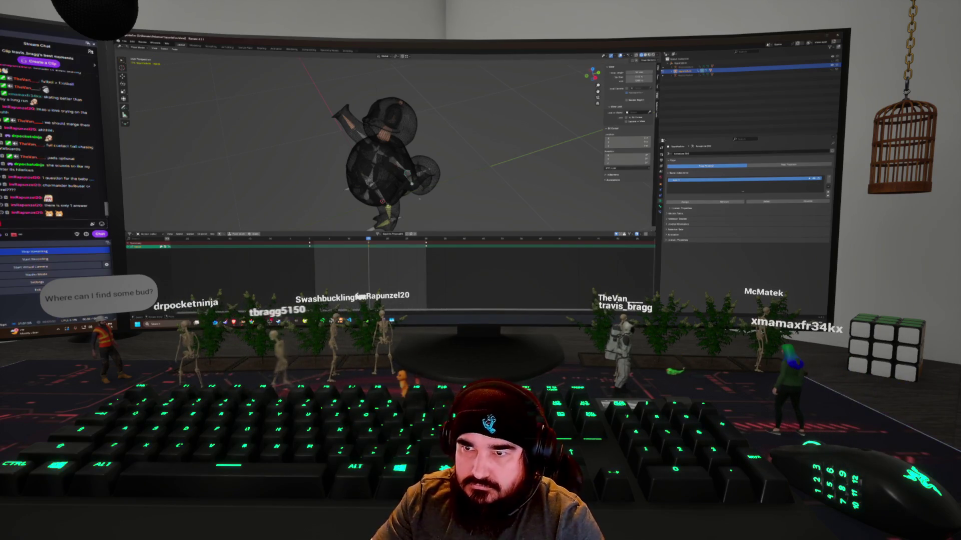